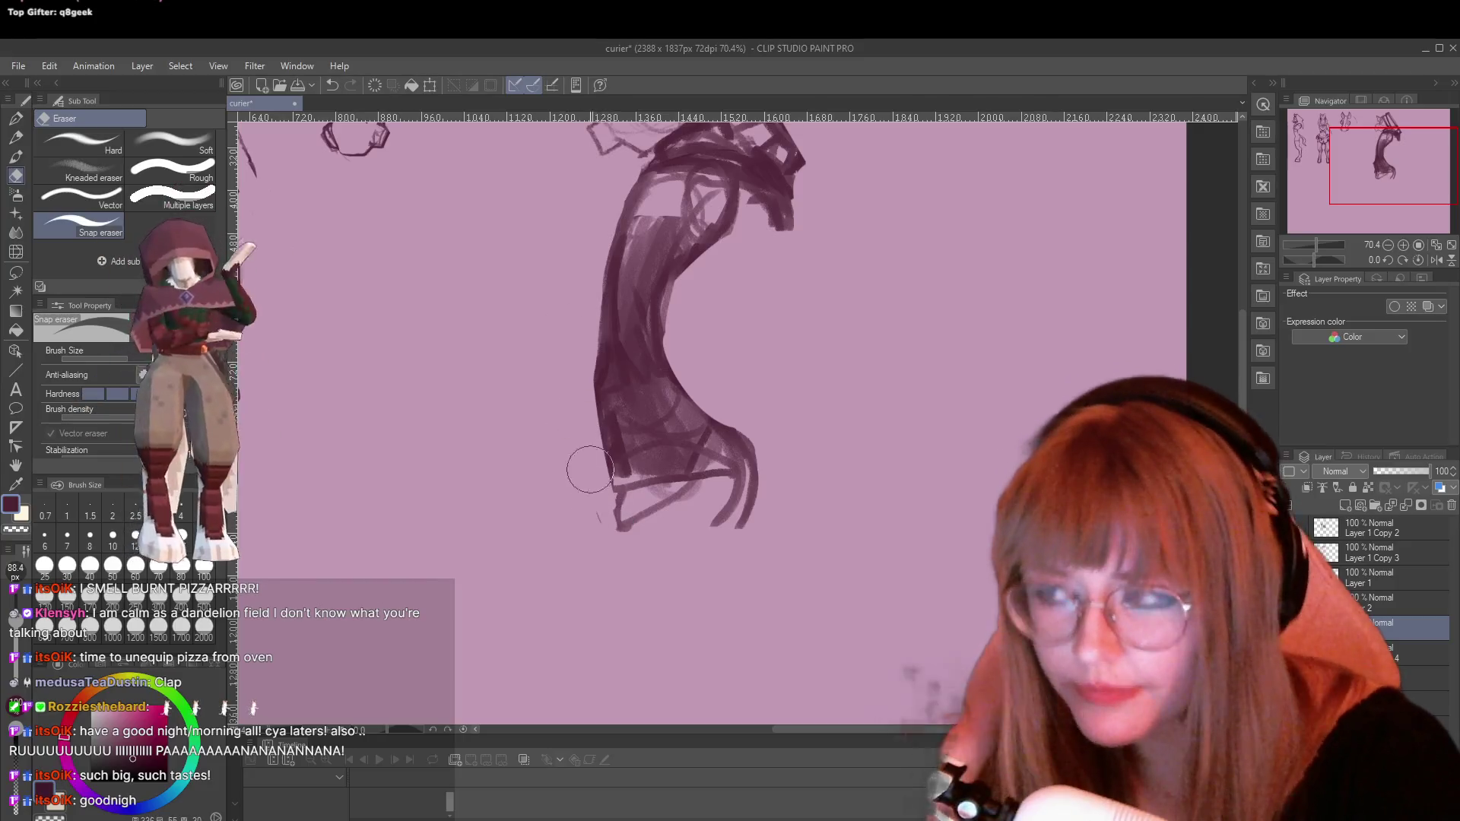
Lower the music, open and share the Hype Chest reward, then close the Twitch chat
key(XF86AudioLowerVolume)
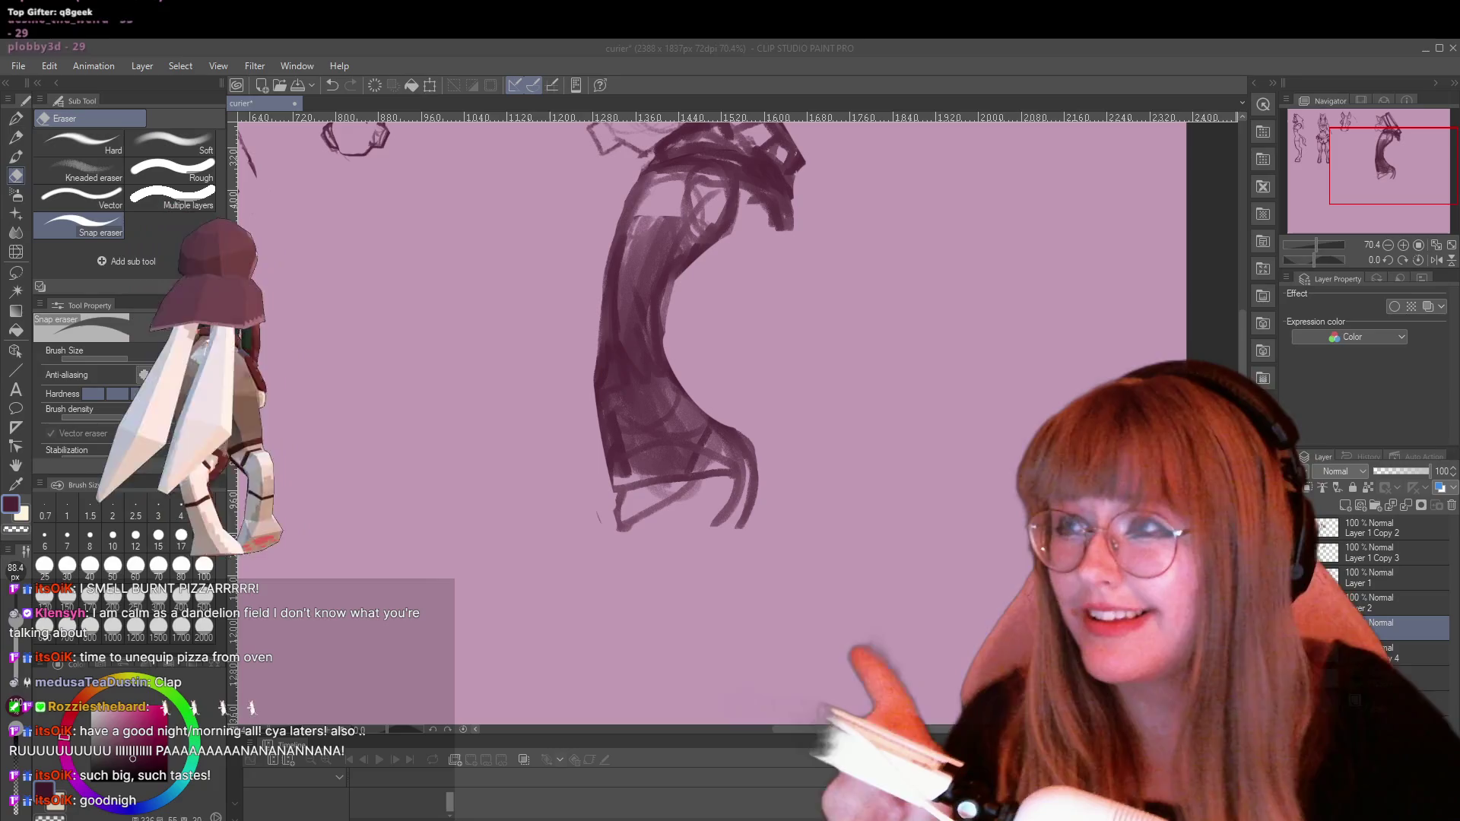
drag(965, 244, 574, 61)
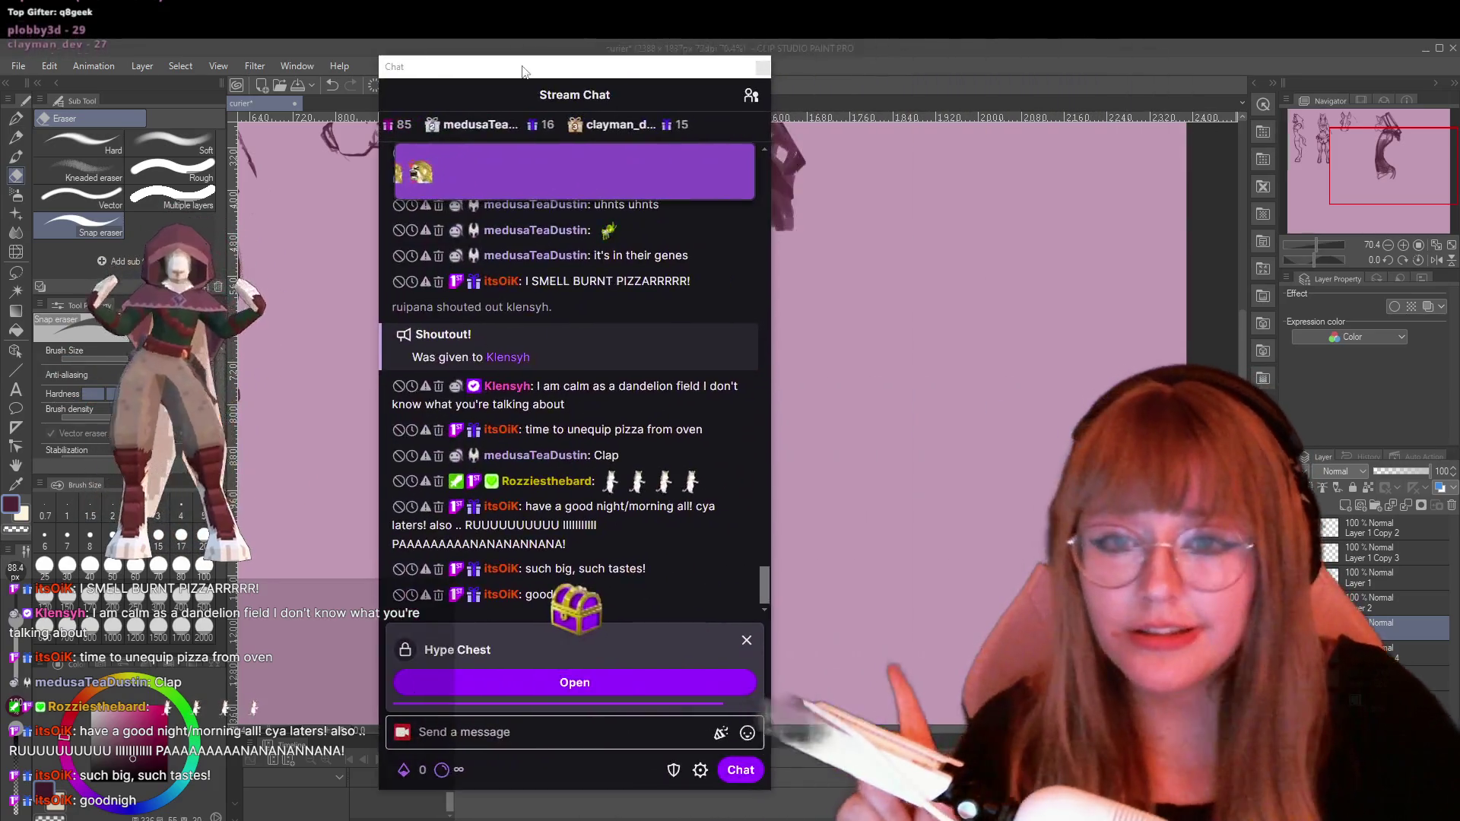
click(578, 682)
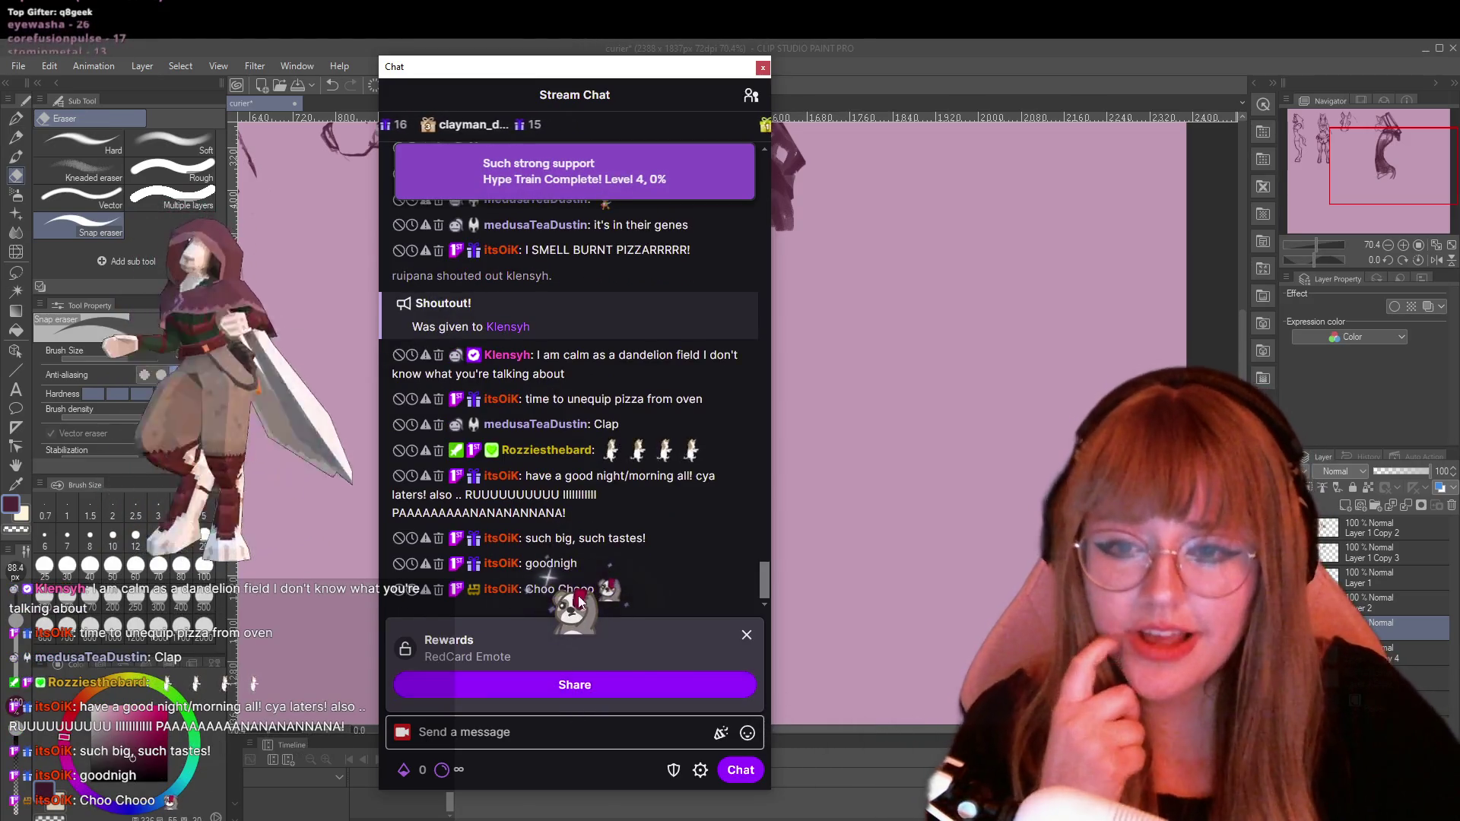
click(588, 679)
text(Choo Chooo)
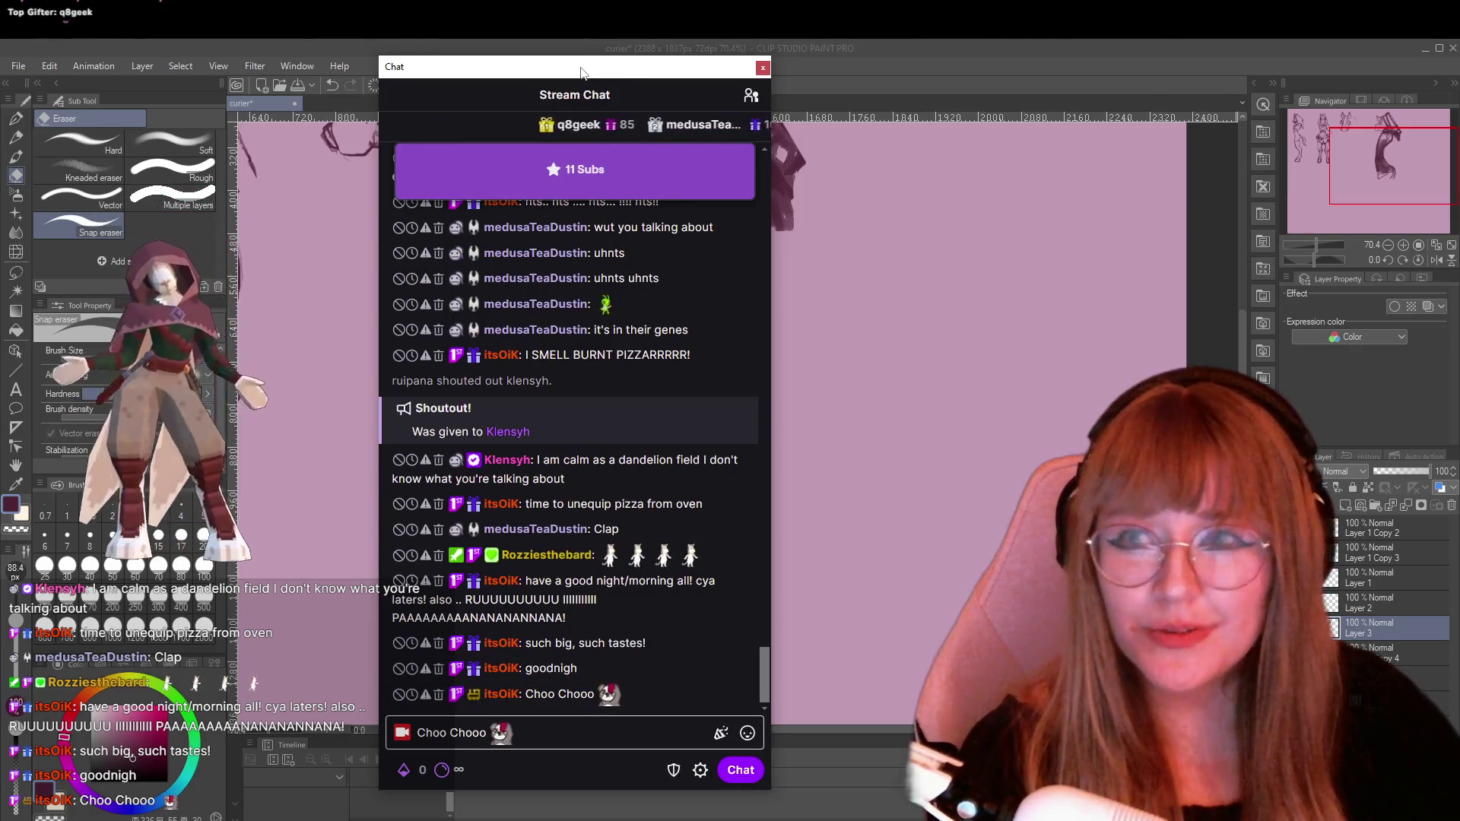
mouse_move(723, 54)
mouse_down()
mouse_move(46, 183)
mouse_move(75, 206)
mouse_up()
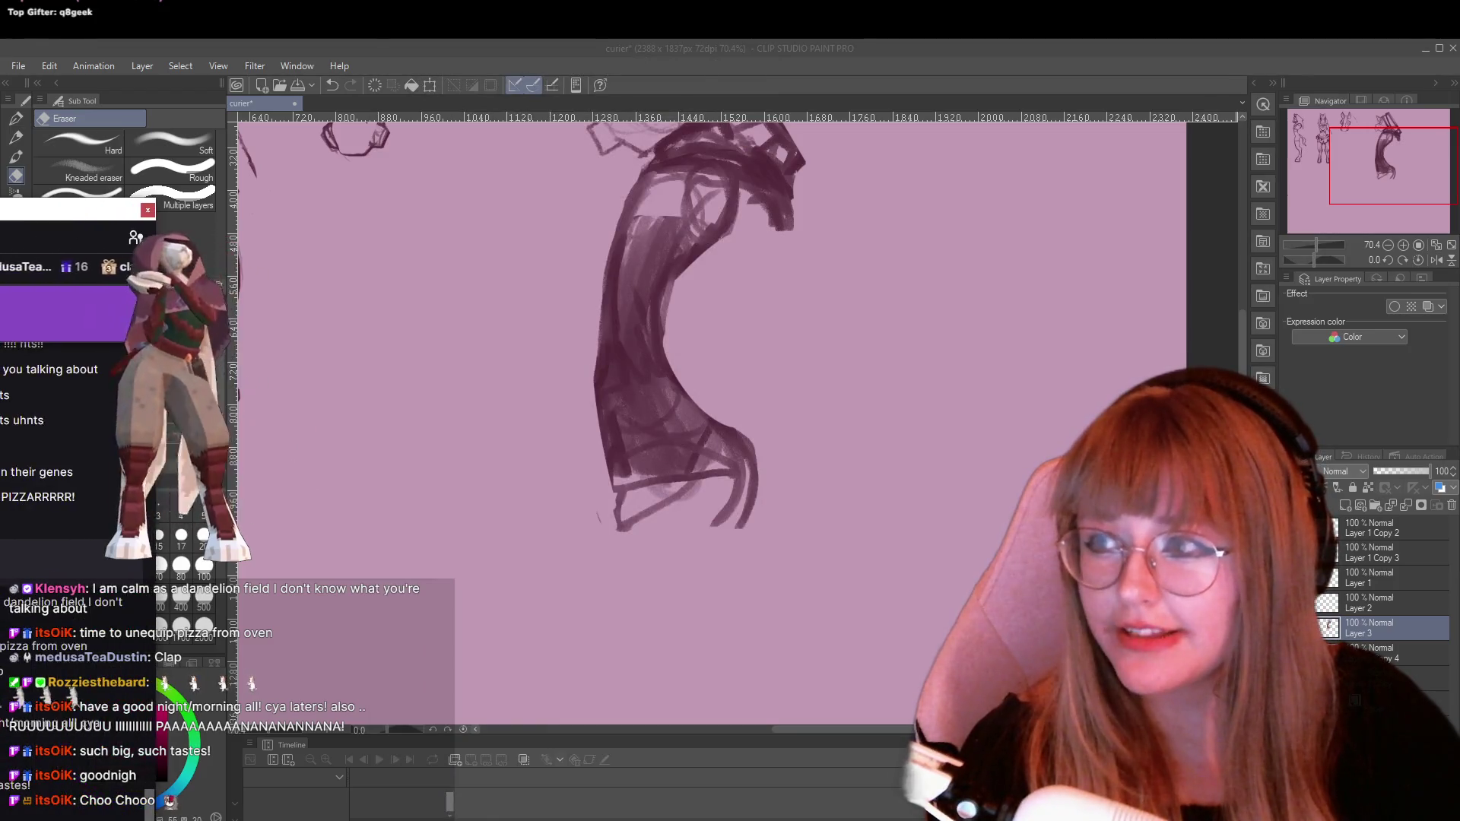
click(114, 219)
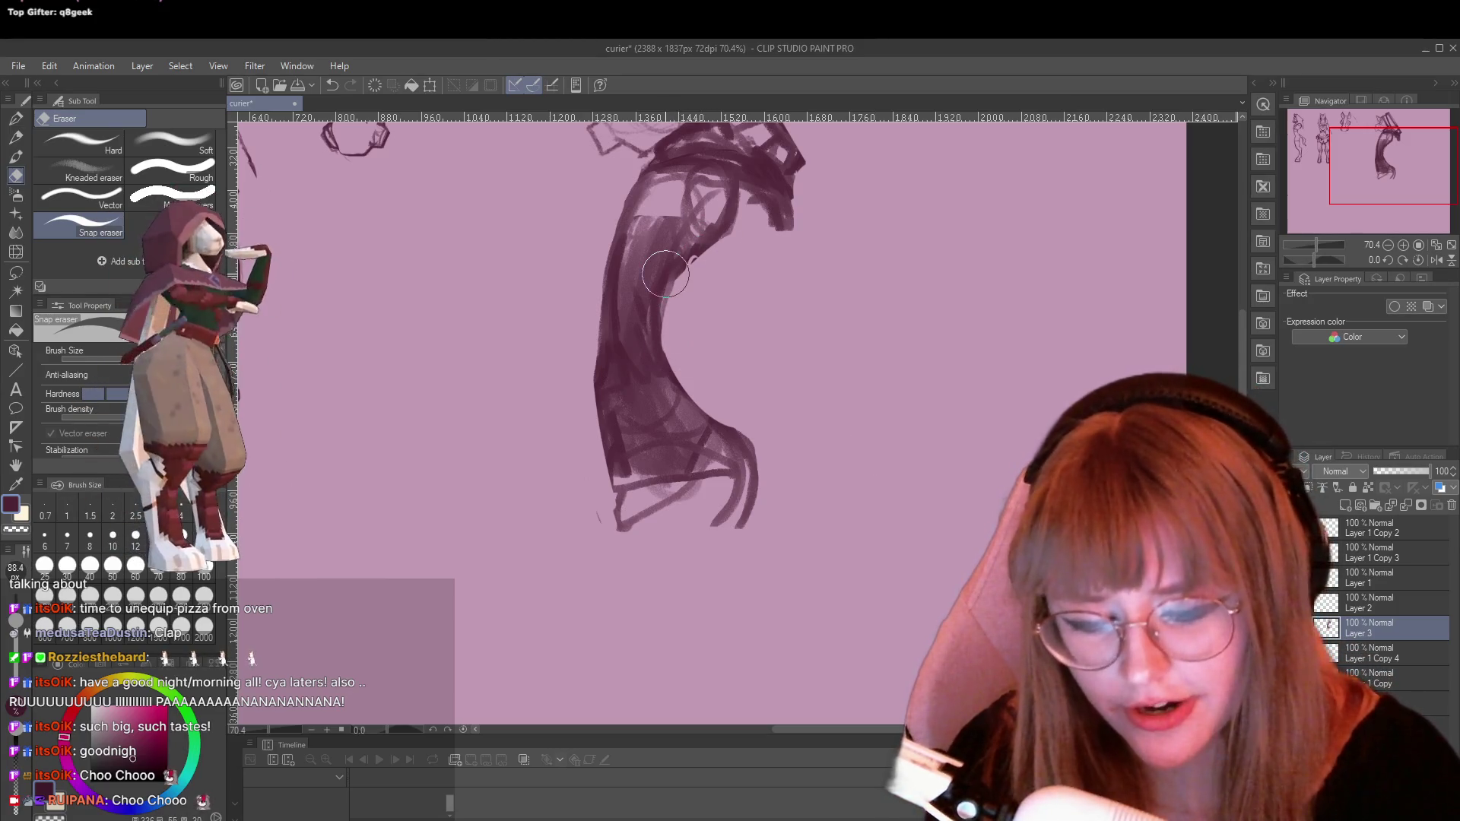
Switch from the Snap eraser back to the Sketch TRYpencil
key(p)
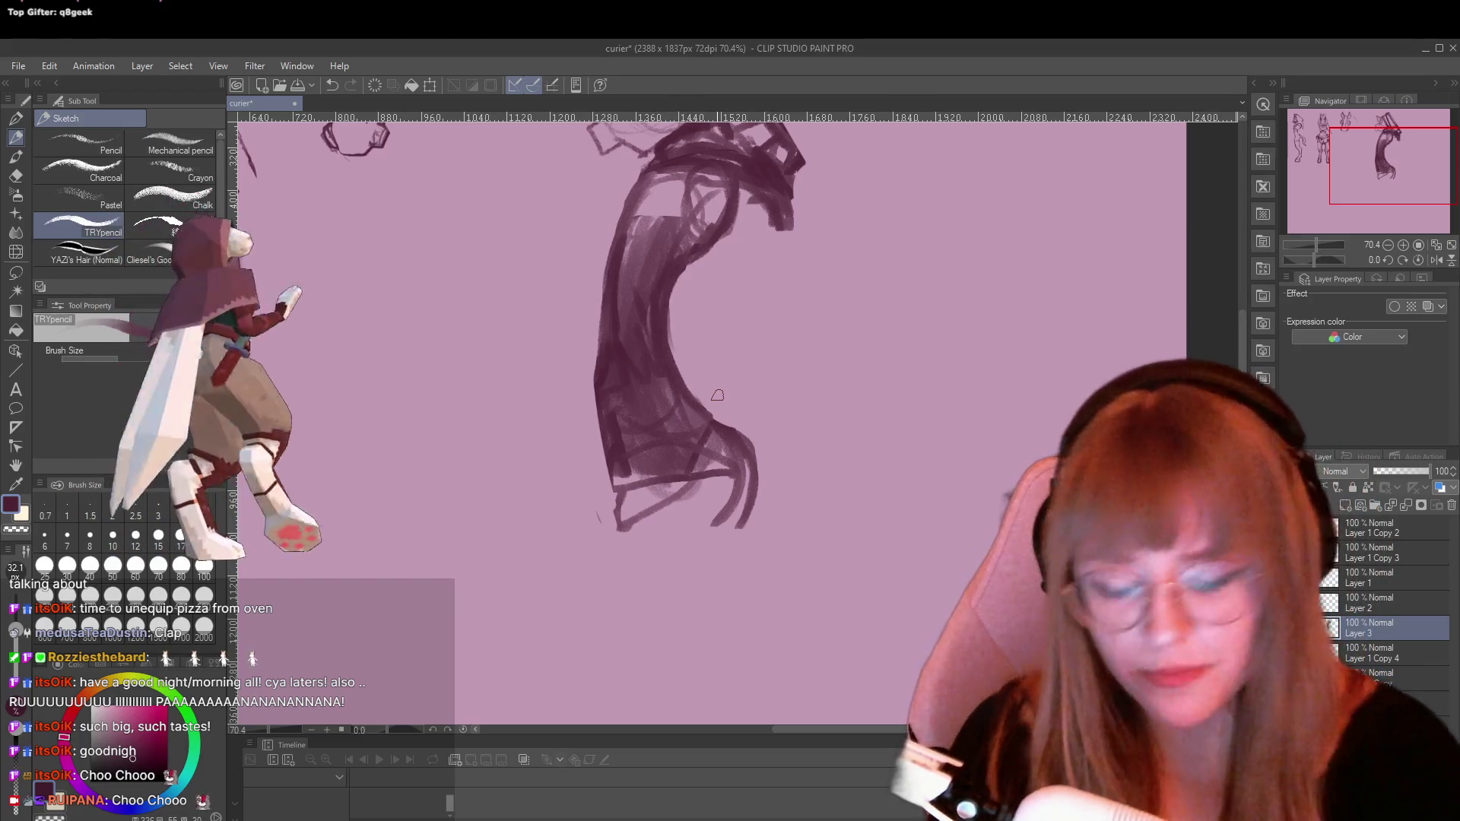
Zoom out and use the Snap eraser to thin the heavy body strokes under the box pack
scroll(721, 190, down, 1)
scroll(721, 190, down, 2)
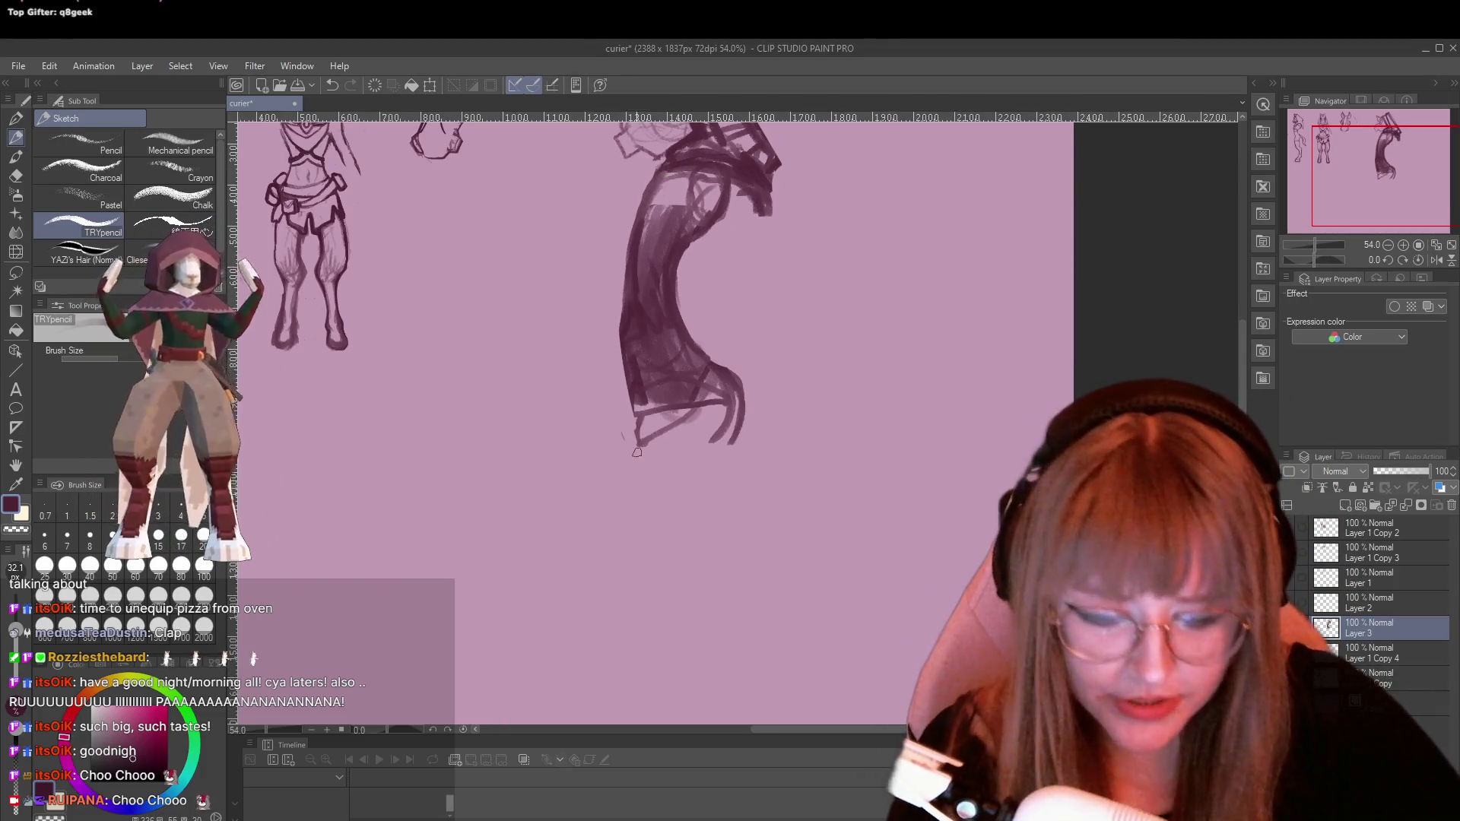
scroll(875, 365, up, 2)
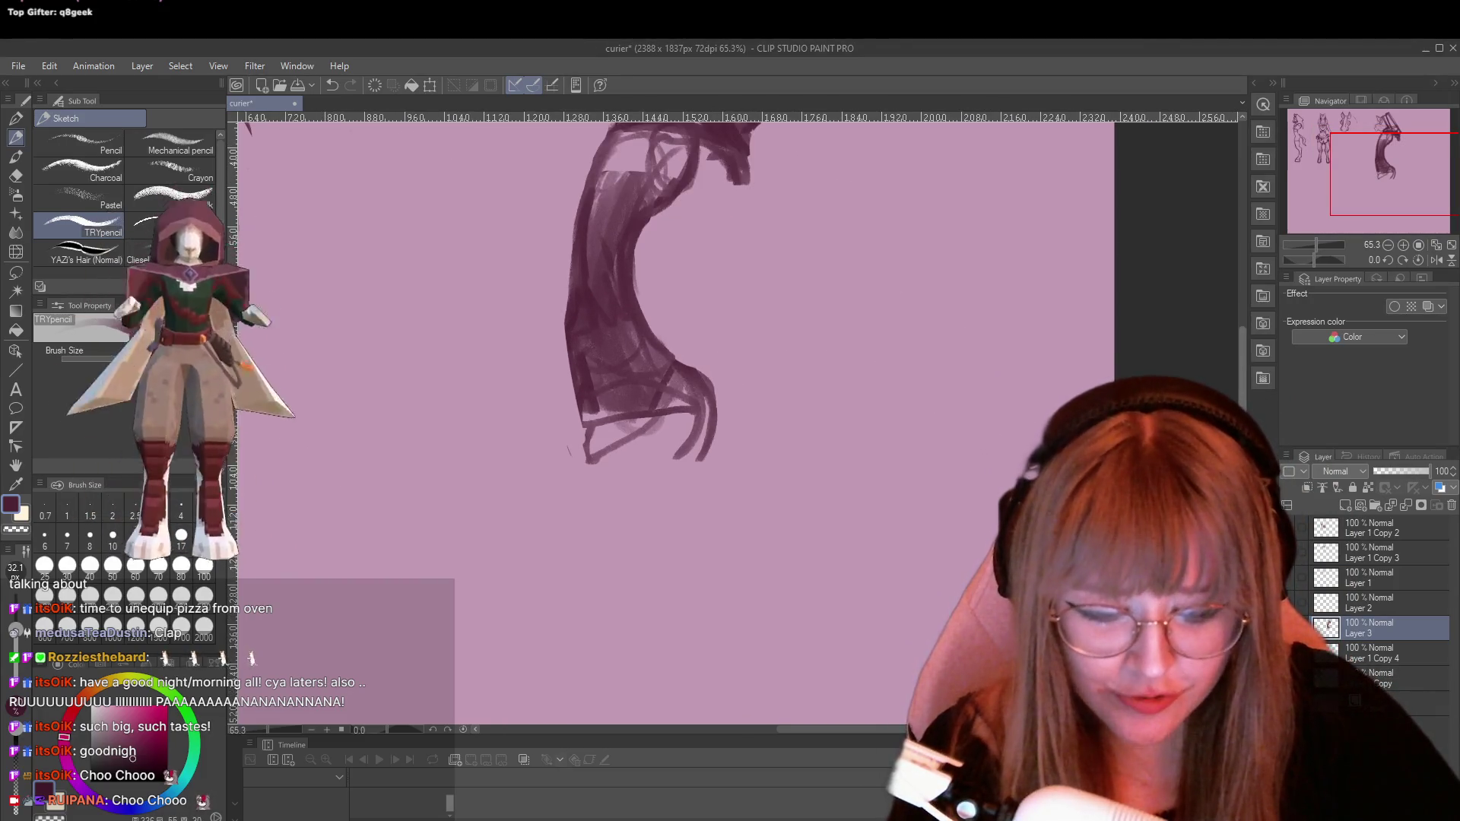
scroll(664, 390, up, 3)
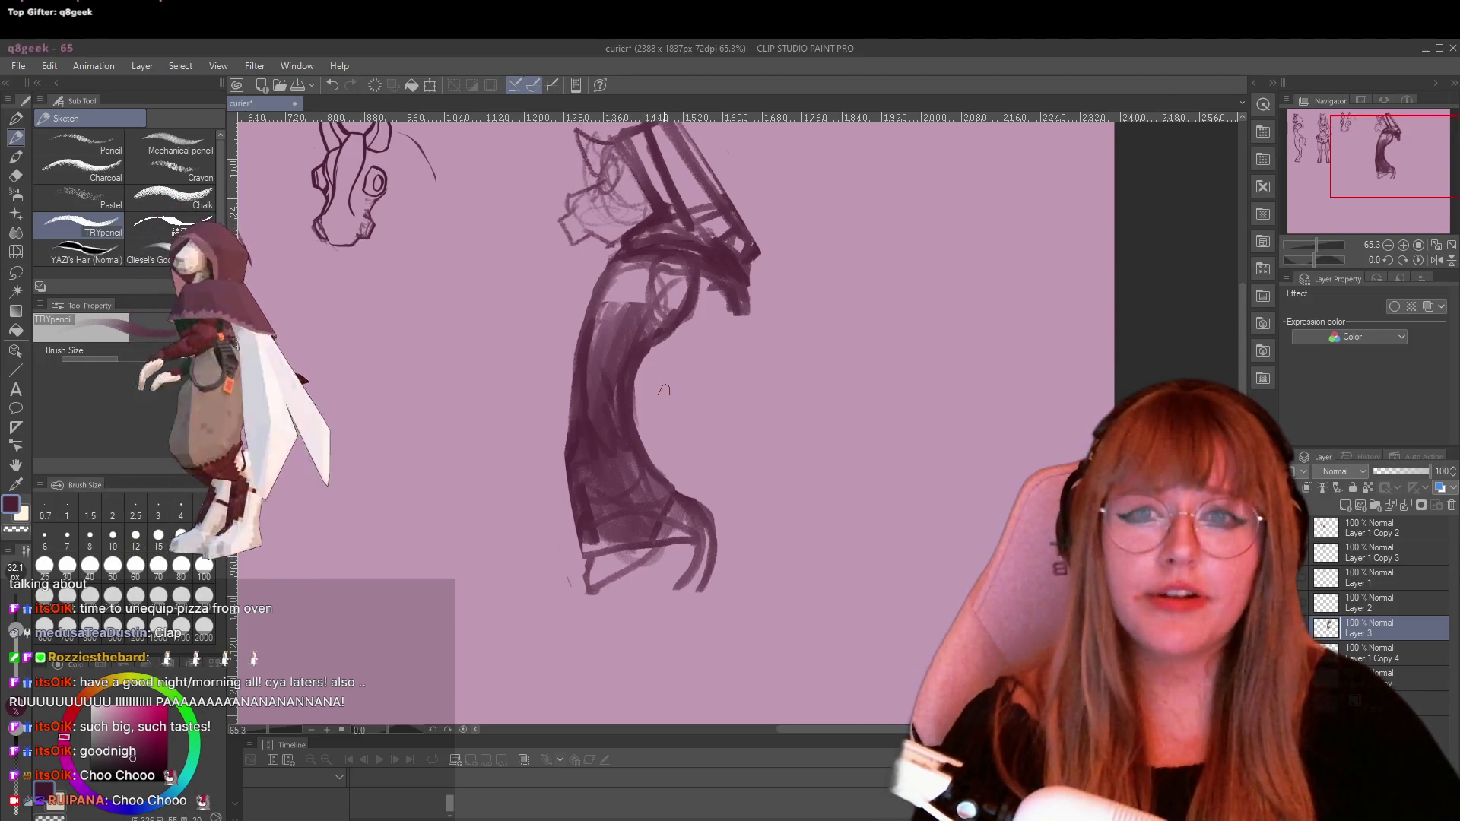
scroll(519, 488, down, 3)
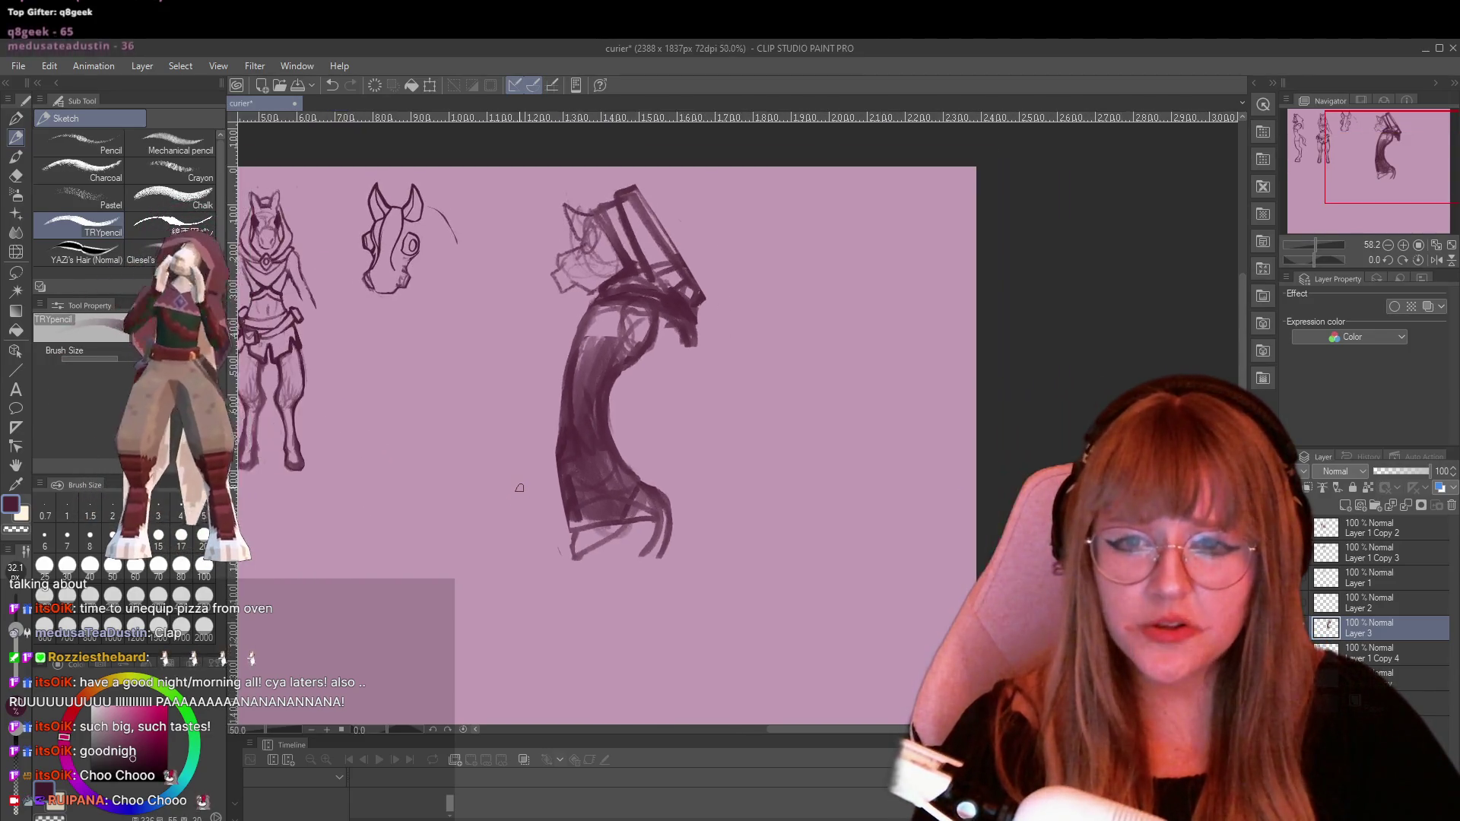
scroll(520, 488, down, 1)
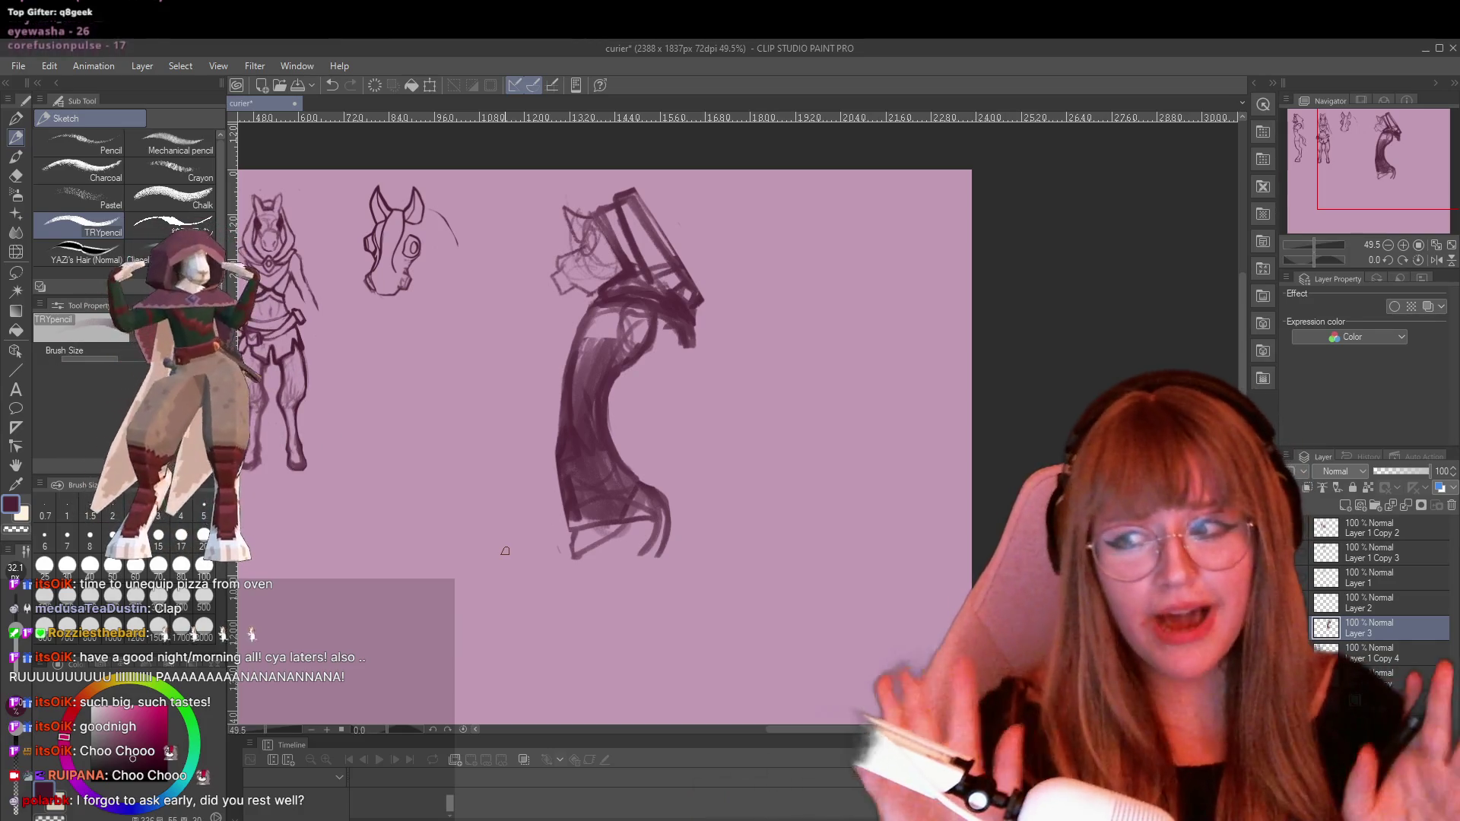
key(e)
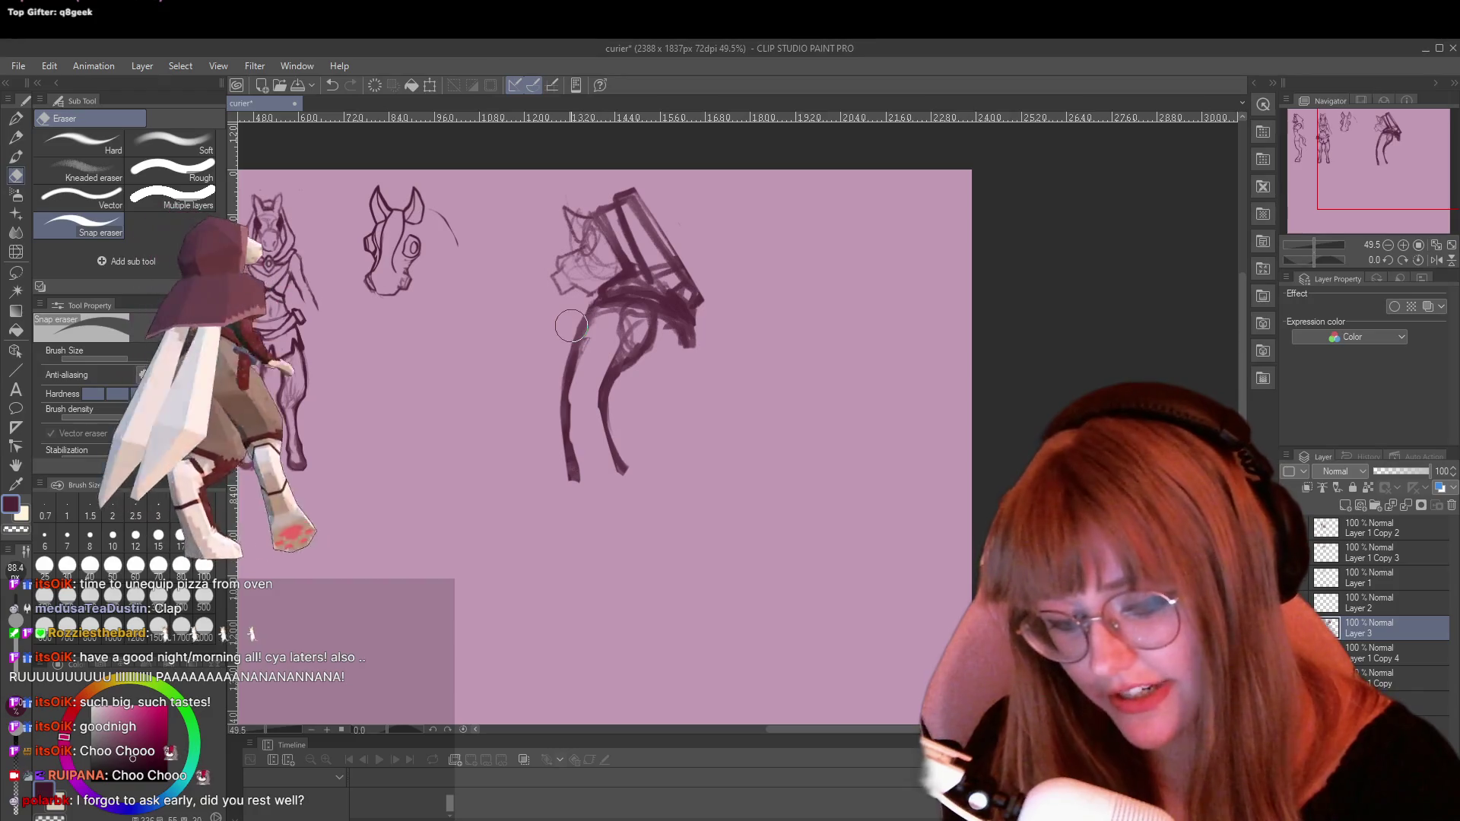
With the TRYpencil, redraw the bottom of the leg and the foot
key(p)
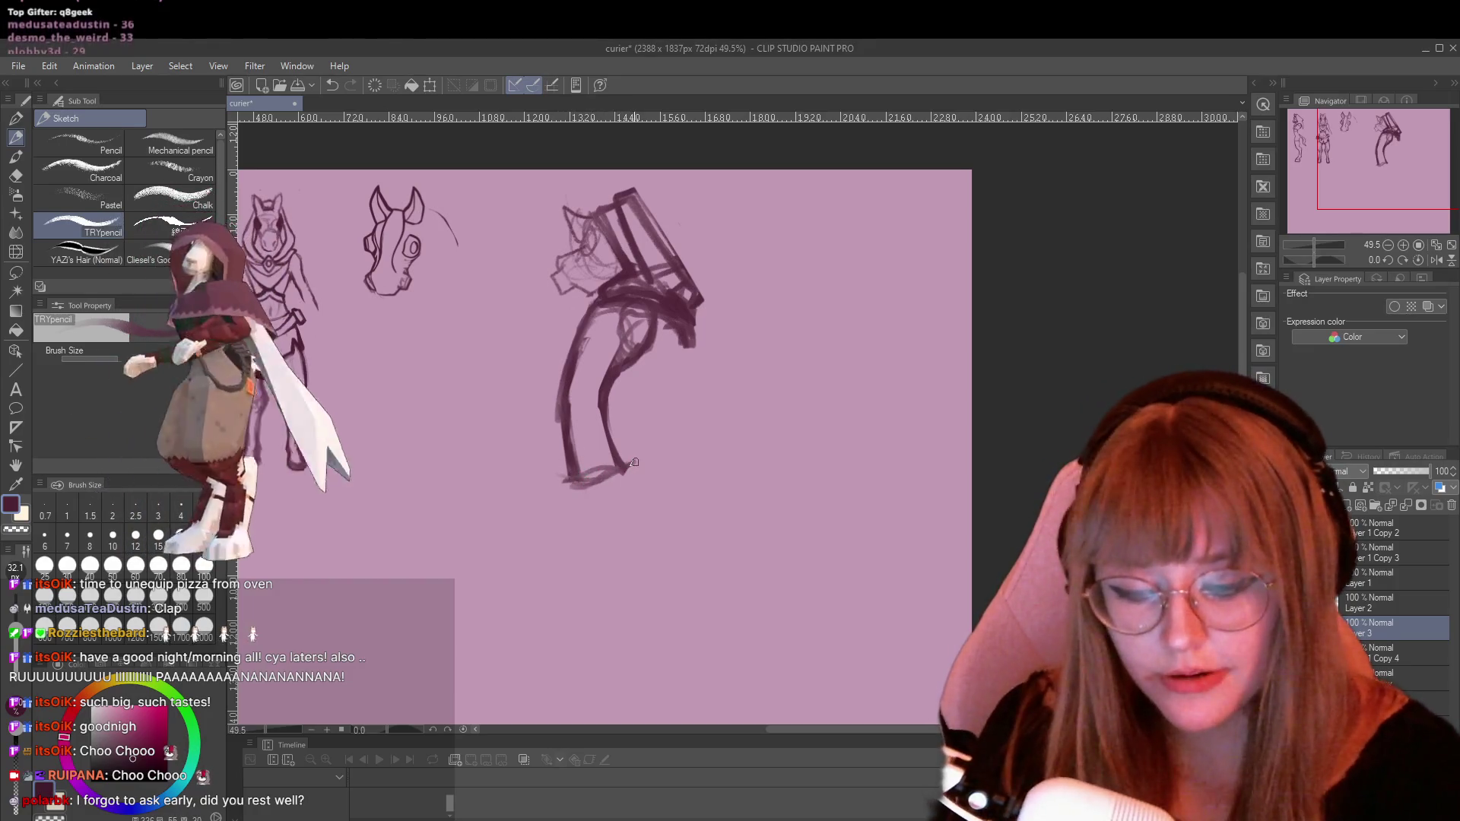
drag(635, 462, 553, 491)
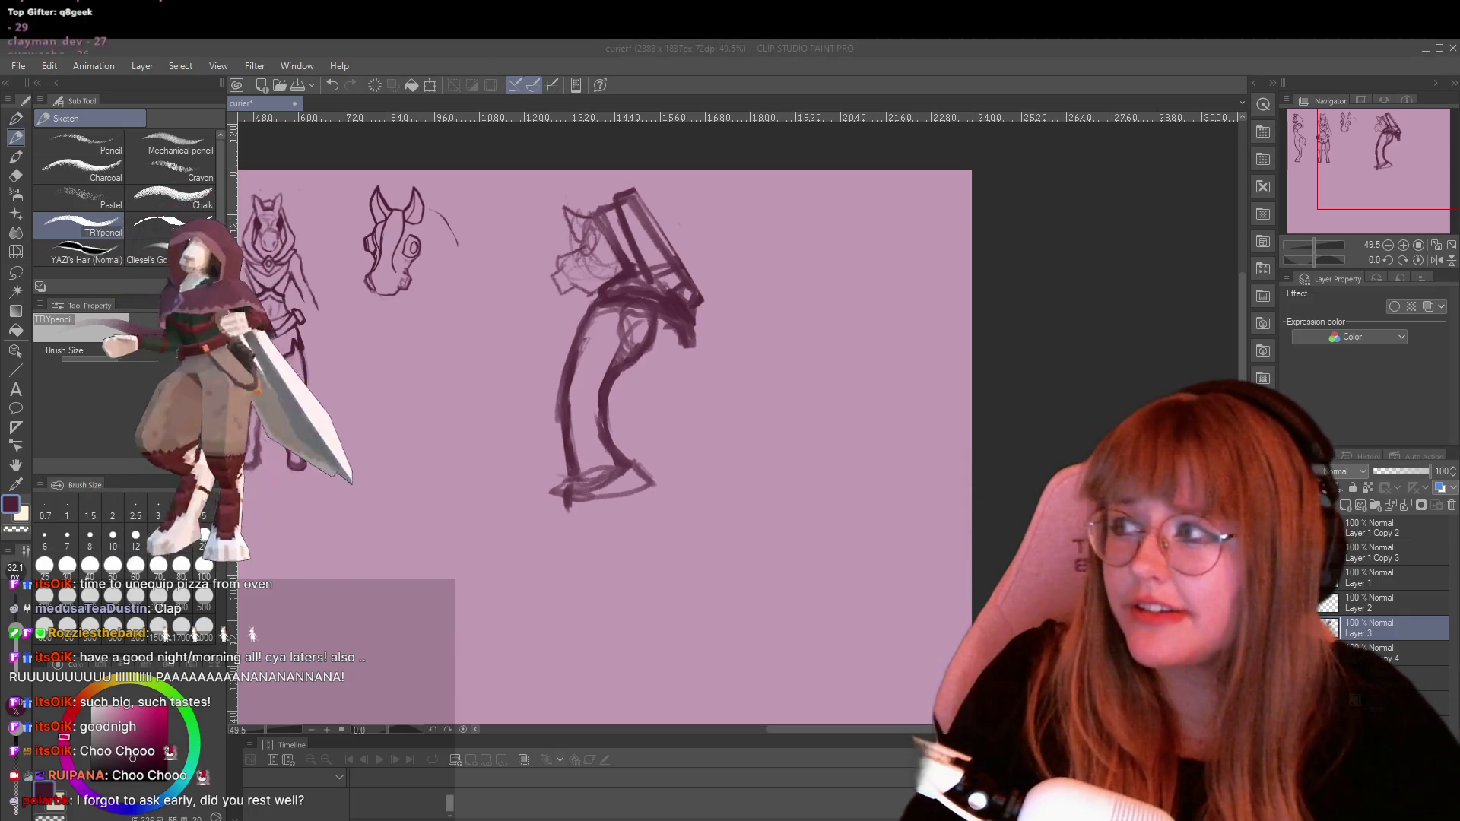
Lower the music, draw two long curves down the figure's right side, and extend the foot
key(XF86AudioLowerVolume)
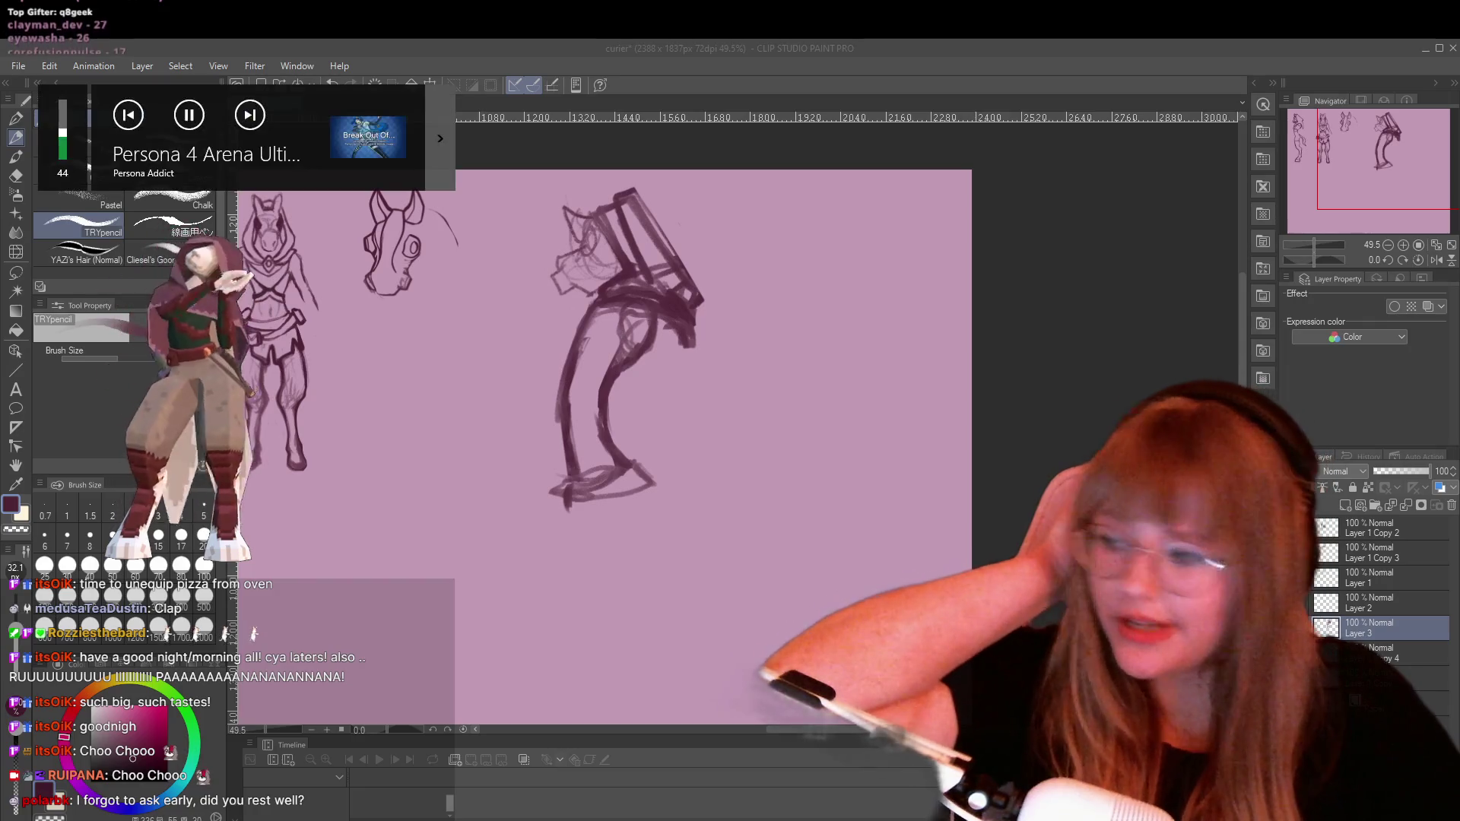
key(XF86AudioLowerVolume)
key(XF86AudioLowerVolume)
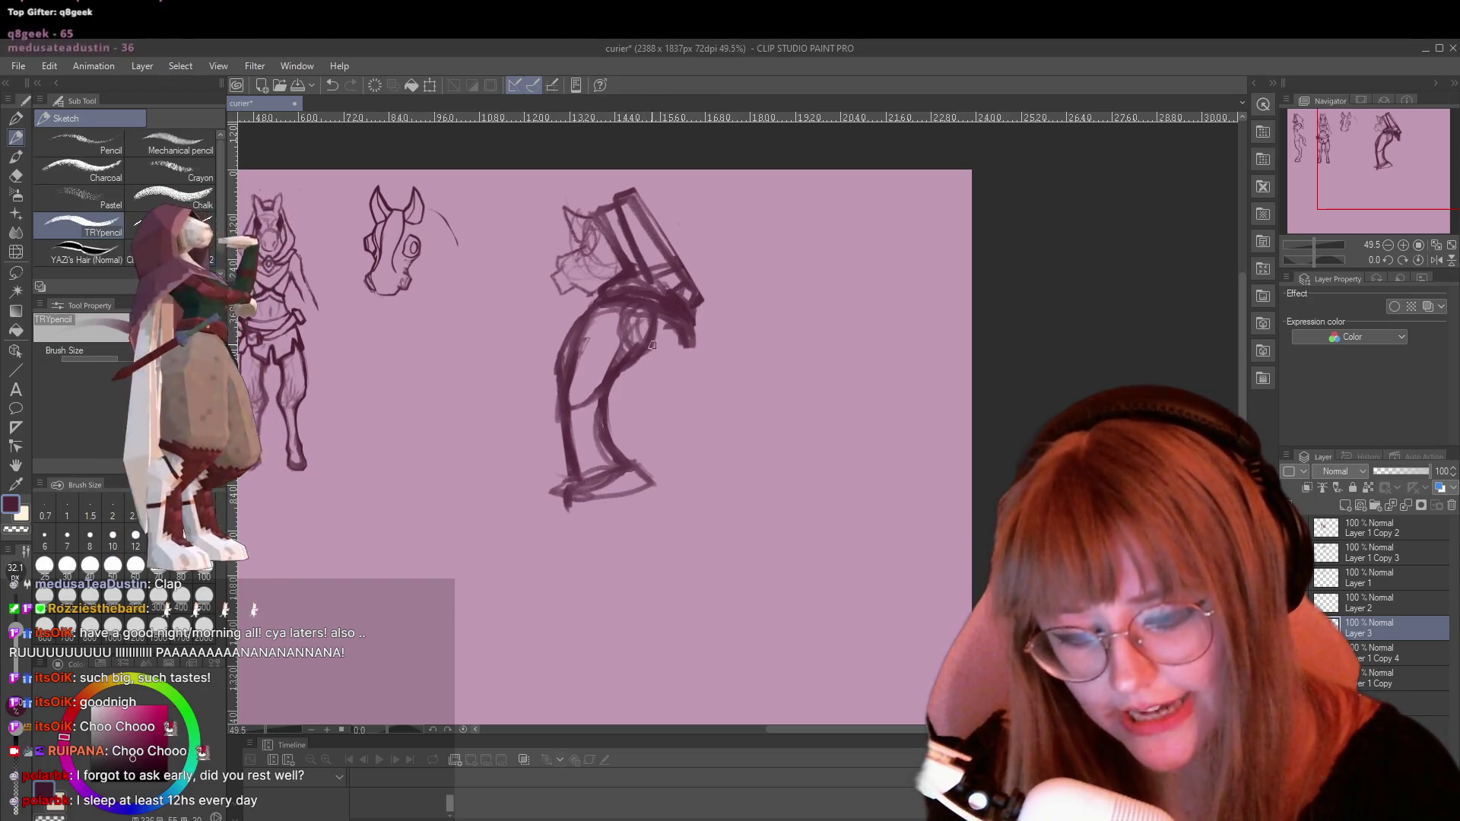
drag(660, 329, 696, 460)
drag(650, 357, 667, 413)
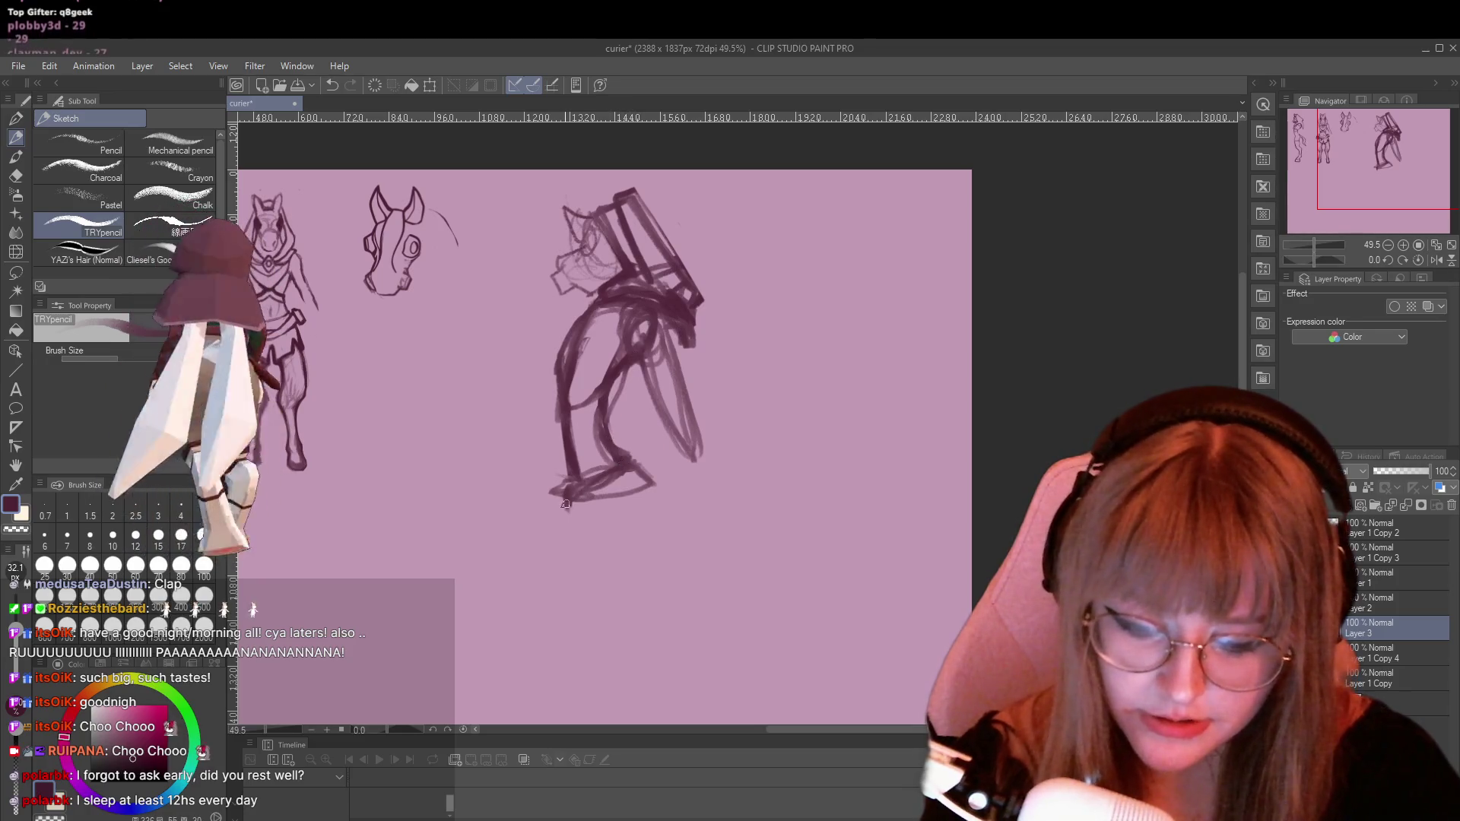
drag(627, 456, 673, 500)
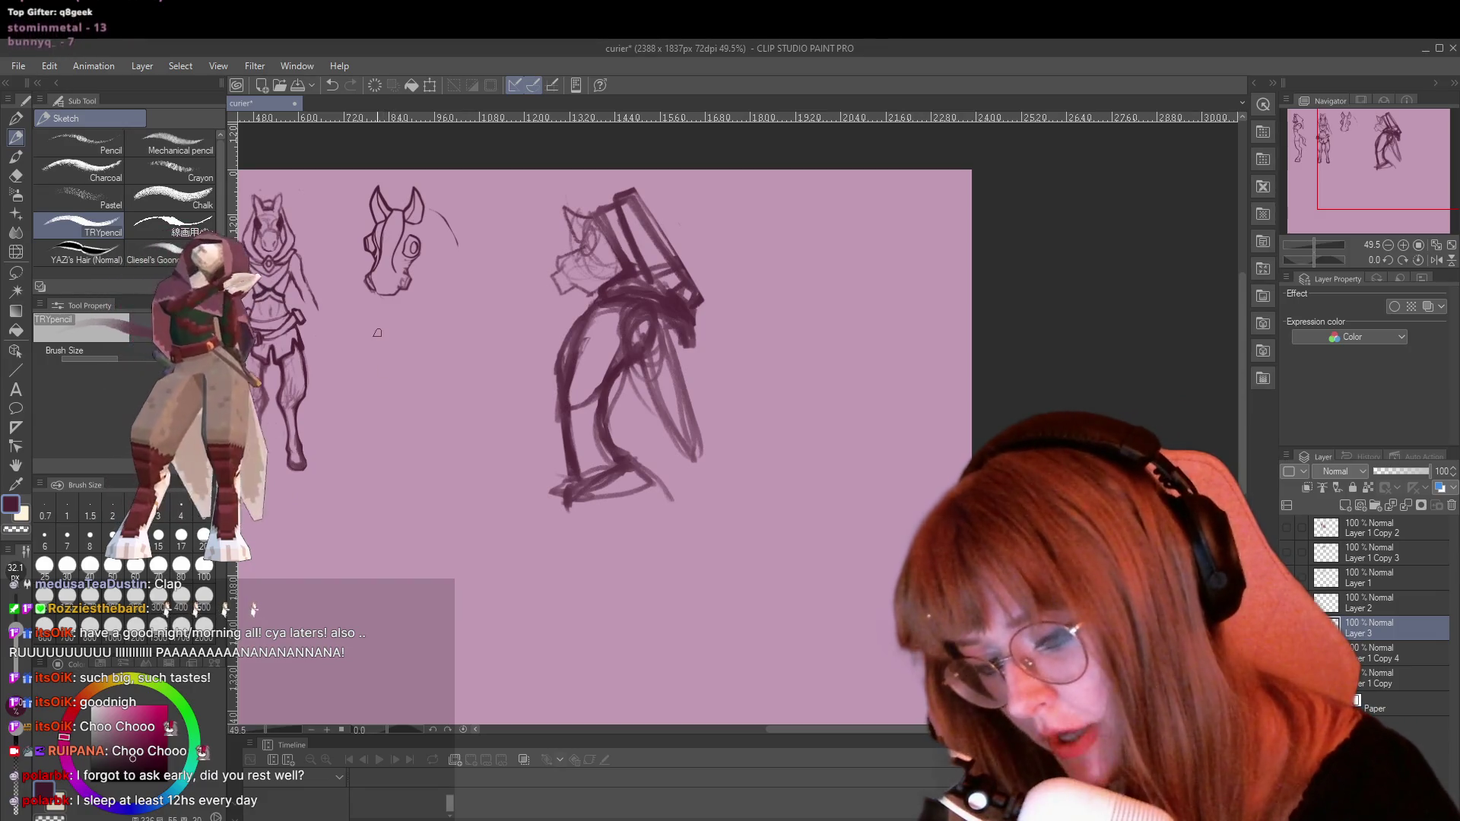
scroll(326, 538, up, 1)
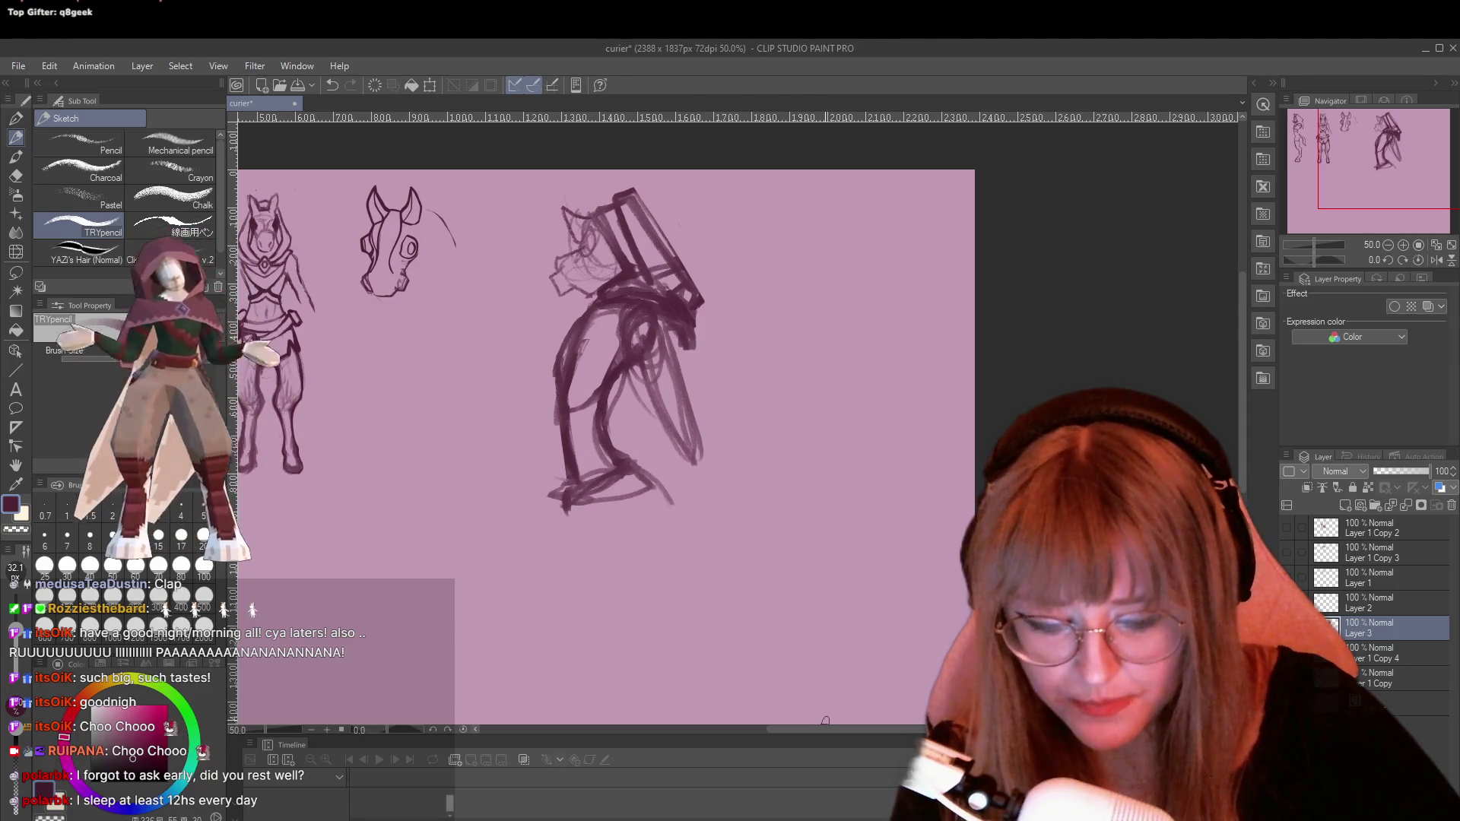
At 73.3% zoom, draw a ring-shaped eye with head shading, then sketch the muzzle and jaw
drag(827, 724, 804, 725)
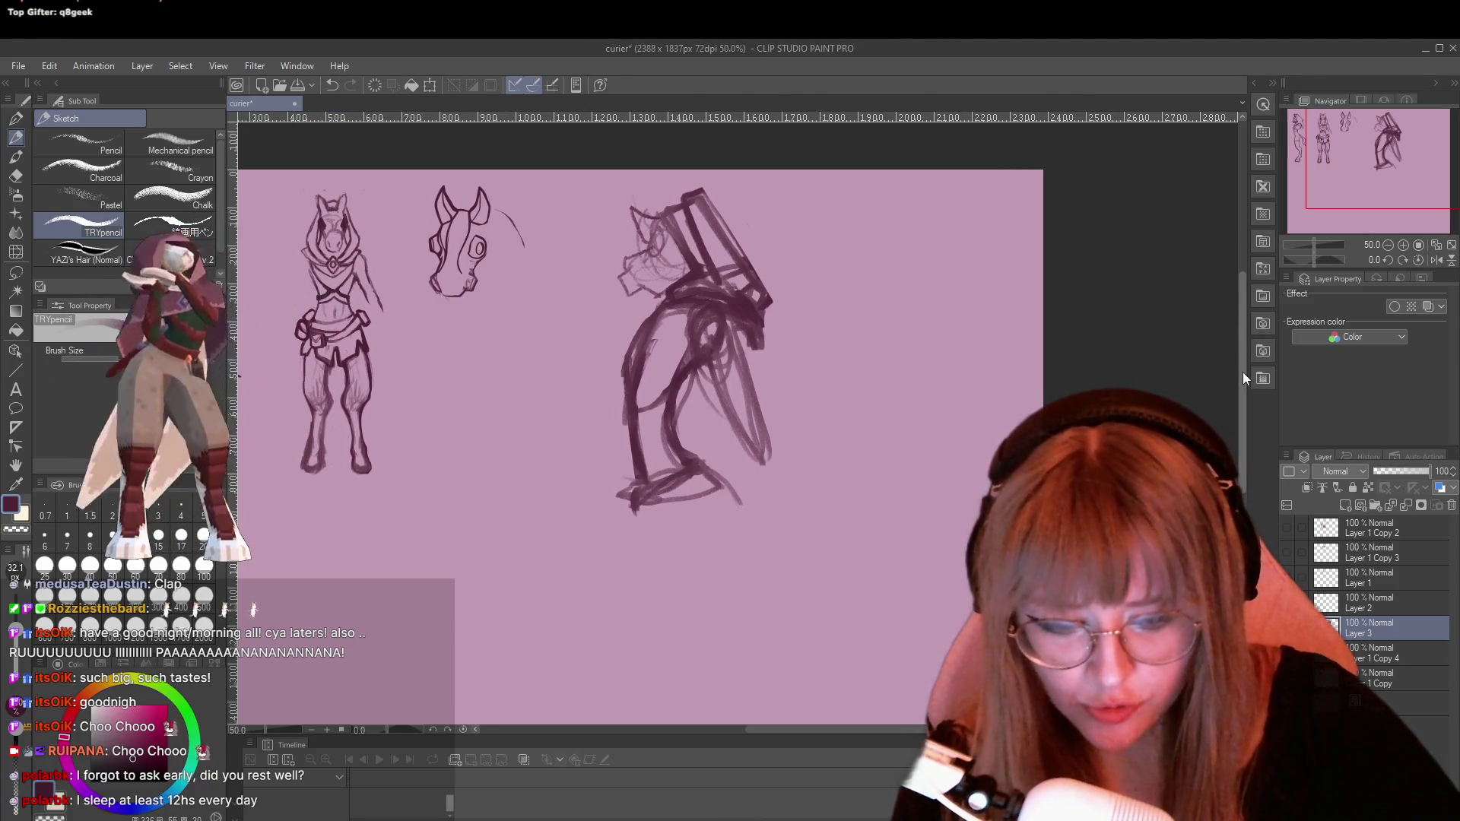
mouse_move(1242, 377)
mouse_down()
mouse_move(1249, 407)
mouse_move(1249, 390)
mouse_move(1143, 335)
mouse_up()
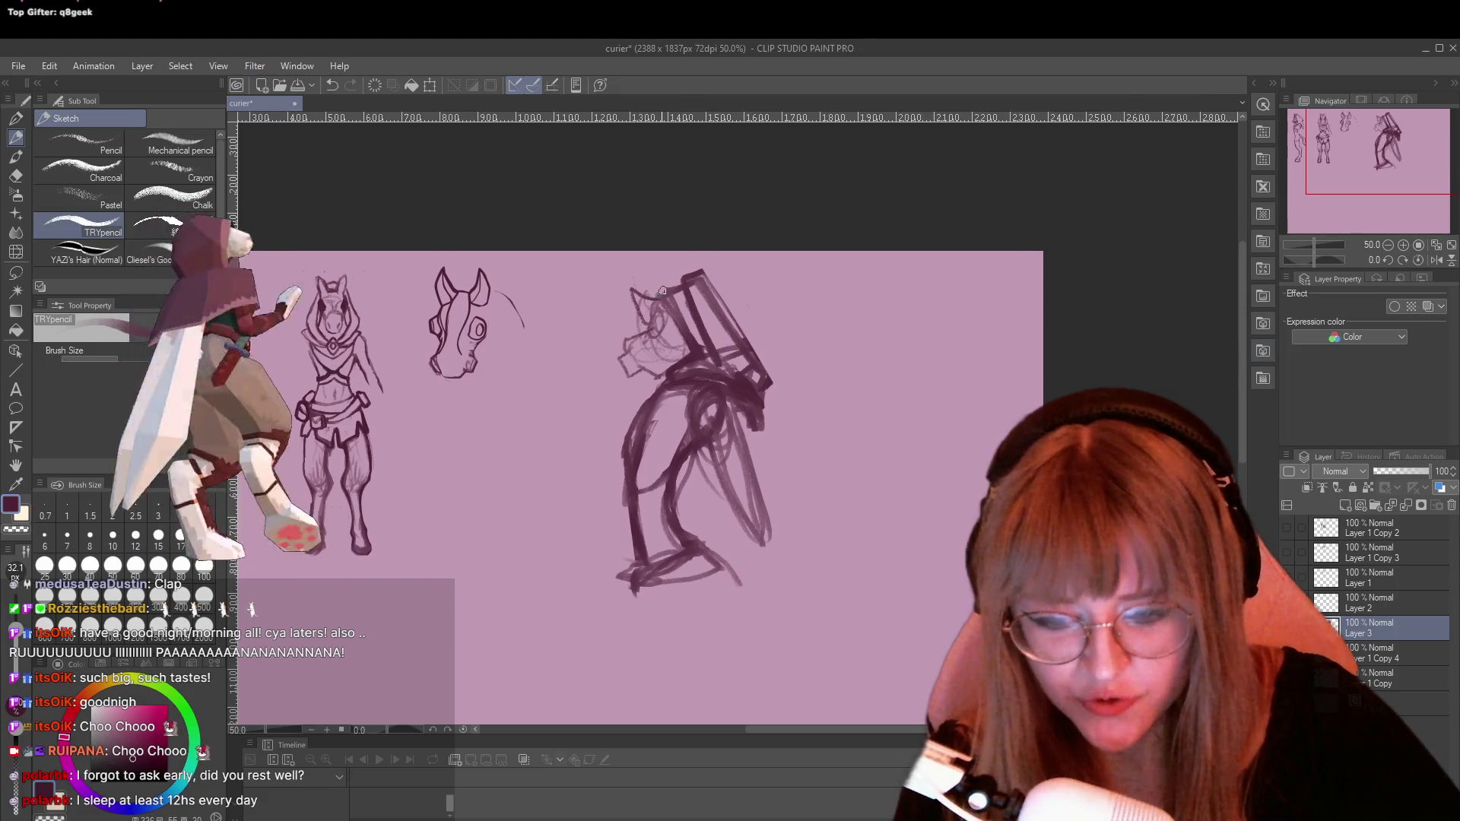
scroll(662, 292, up, 2)
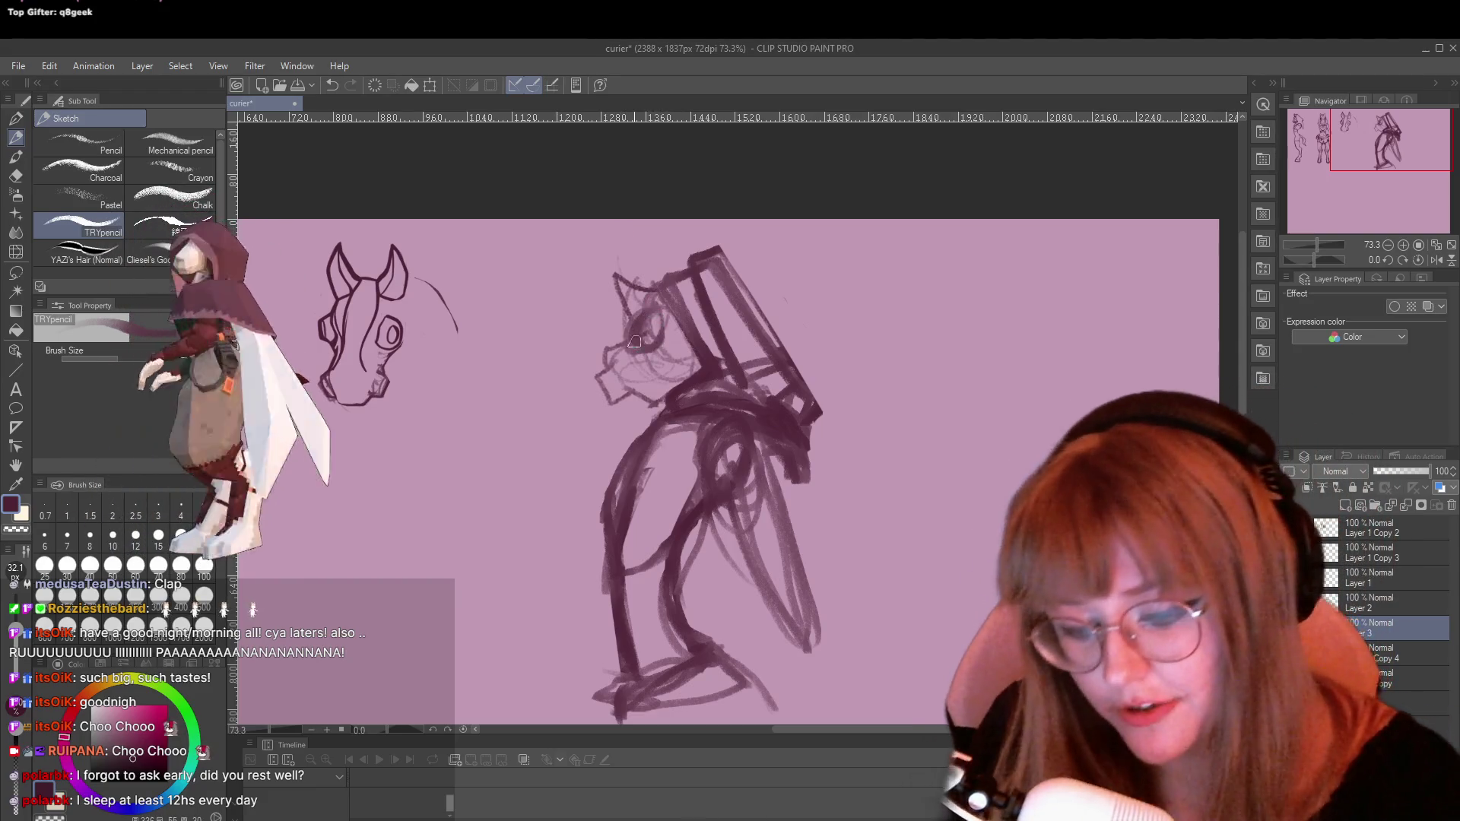
mouse_move(633, 342)
mouse_down()
mouse_move(663, 305)
mouse_move(642, 335)
mouse_up()
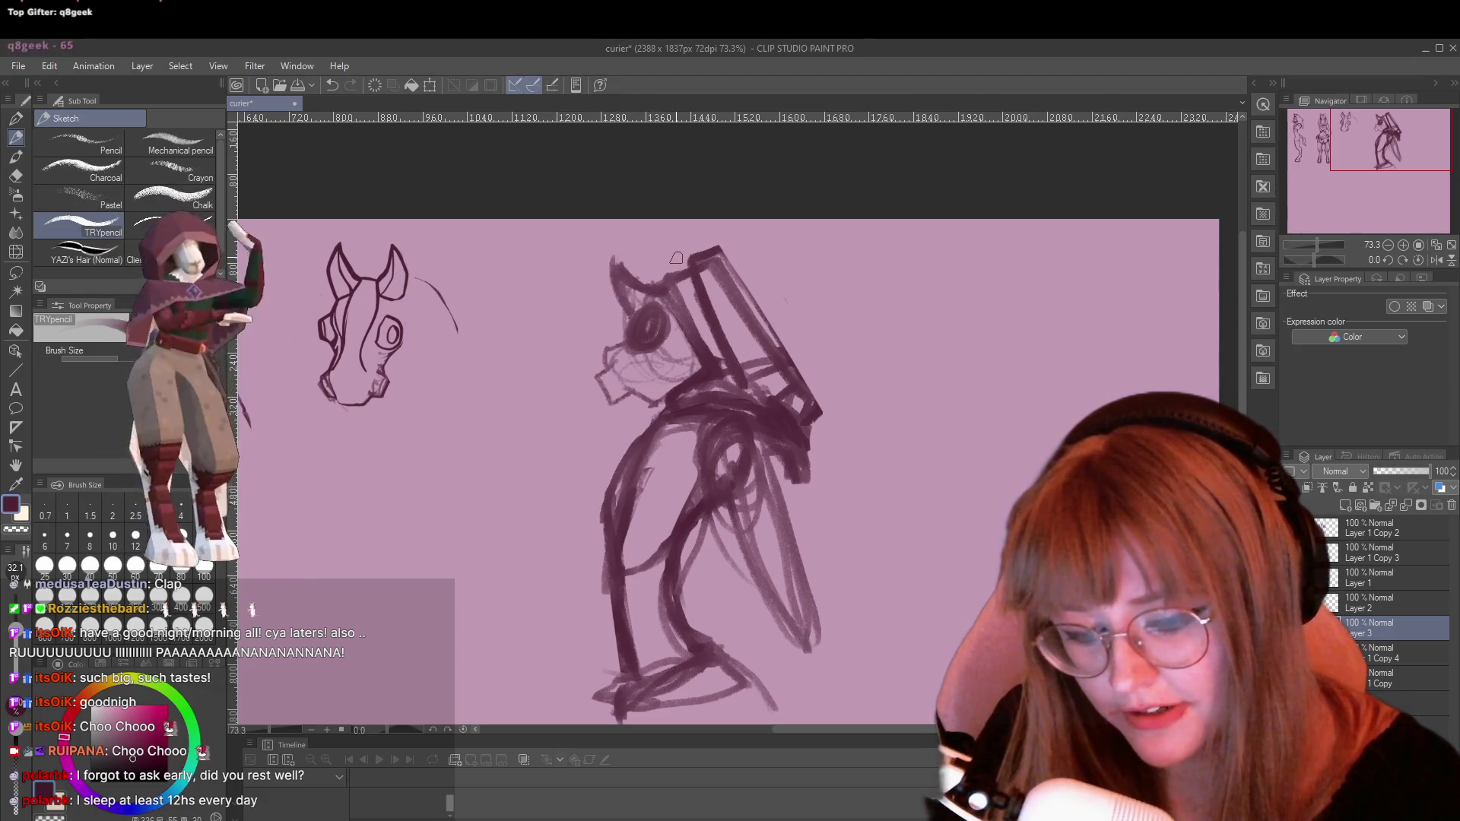
drag(675, 284, 629, 248)
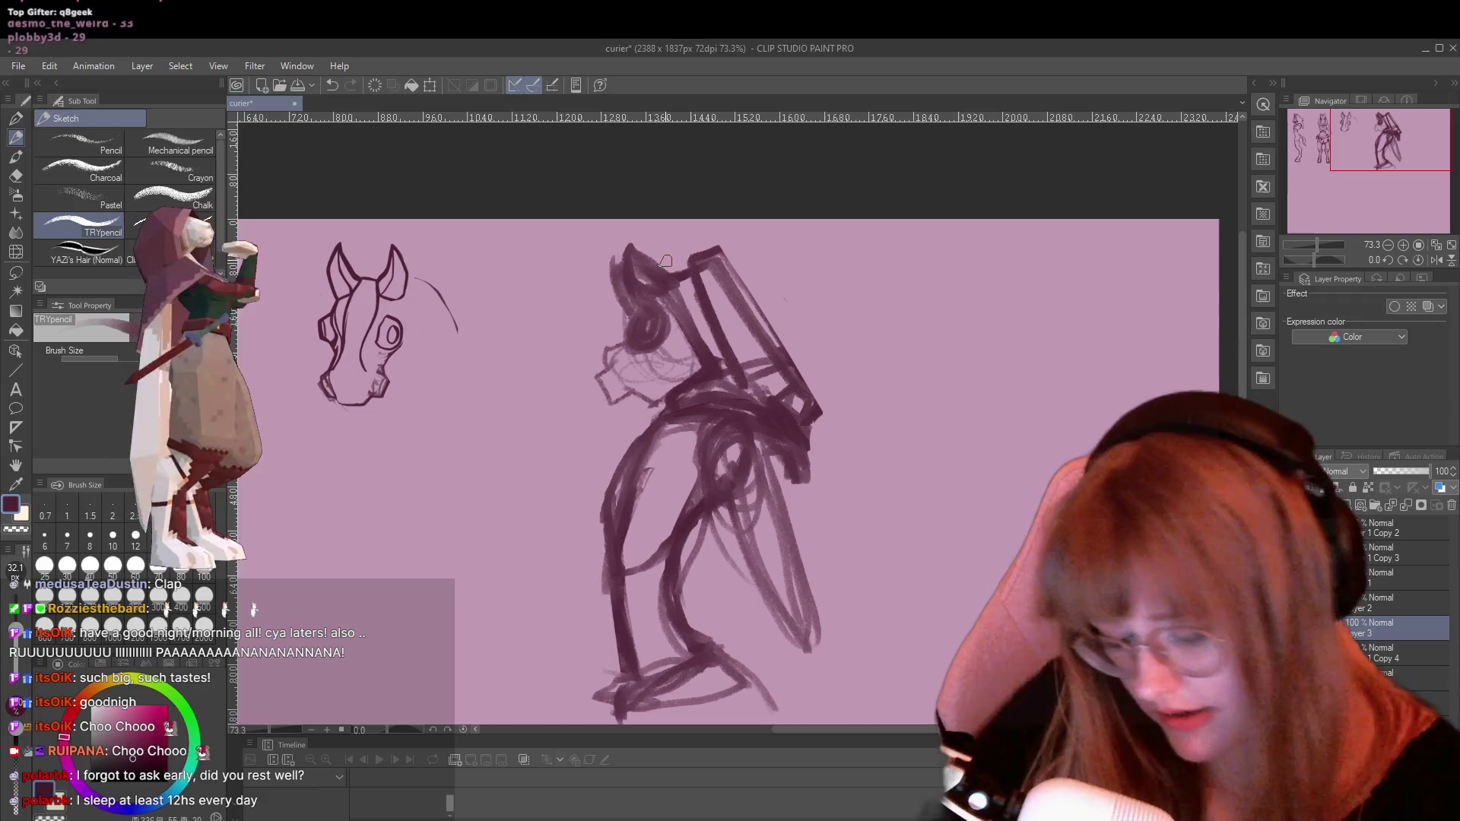
key(e)
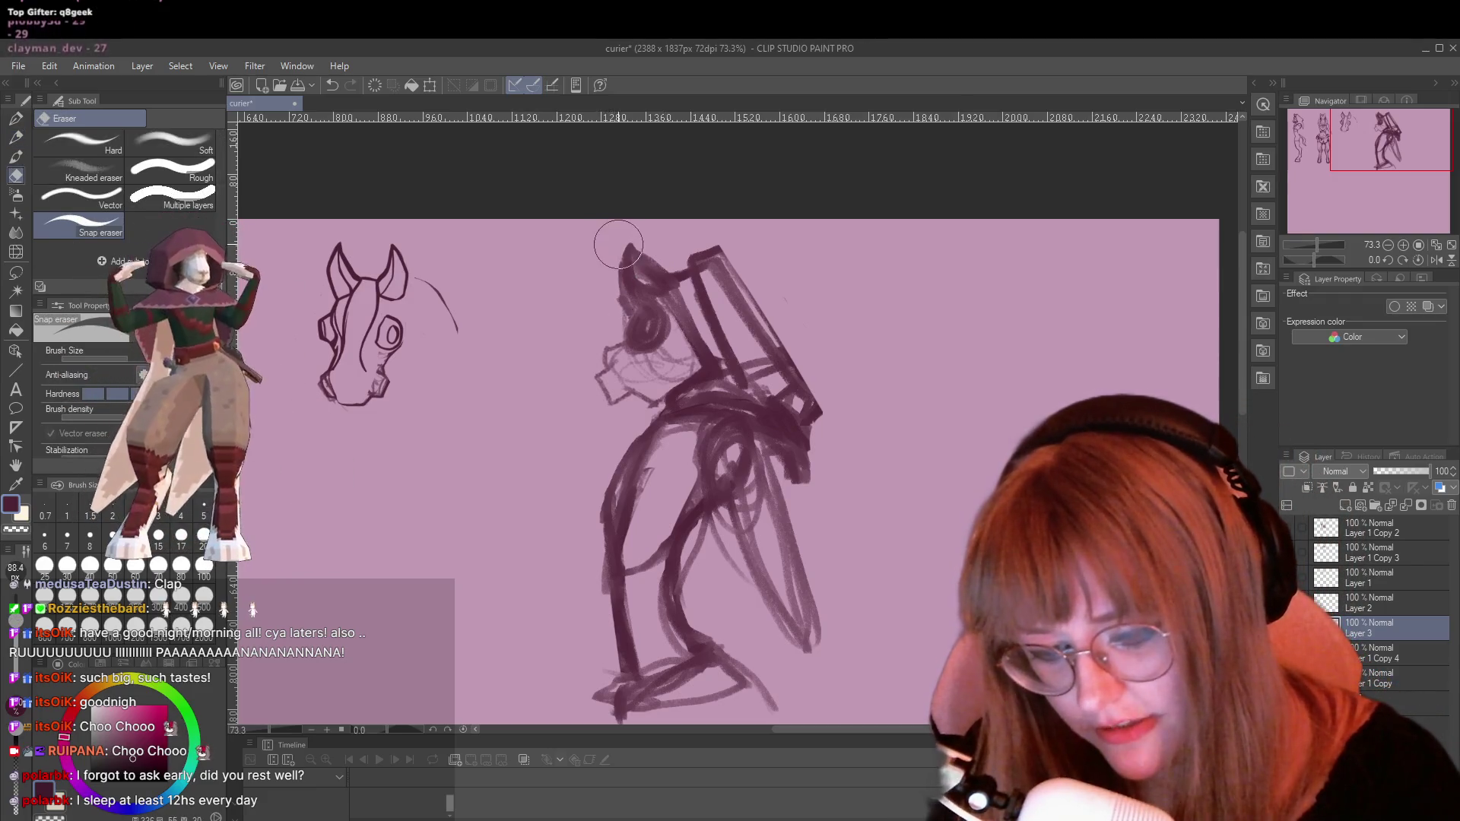
mouse_move(624, 303)
mouse_down()
mouse_move(646, 335)
mouse_move(628, 291)
mouse_up()
key(p)
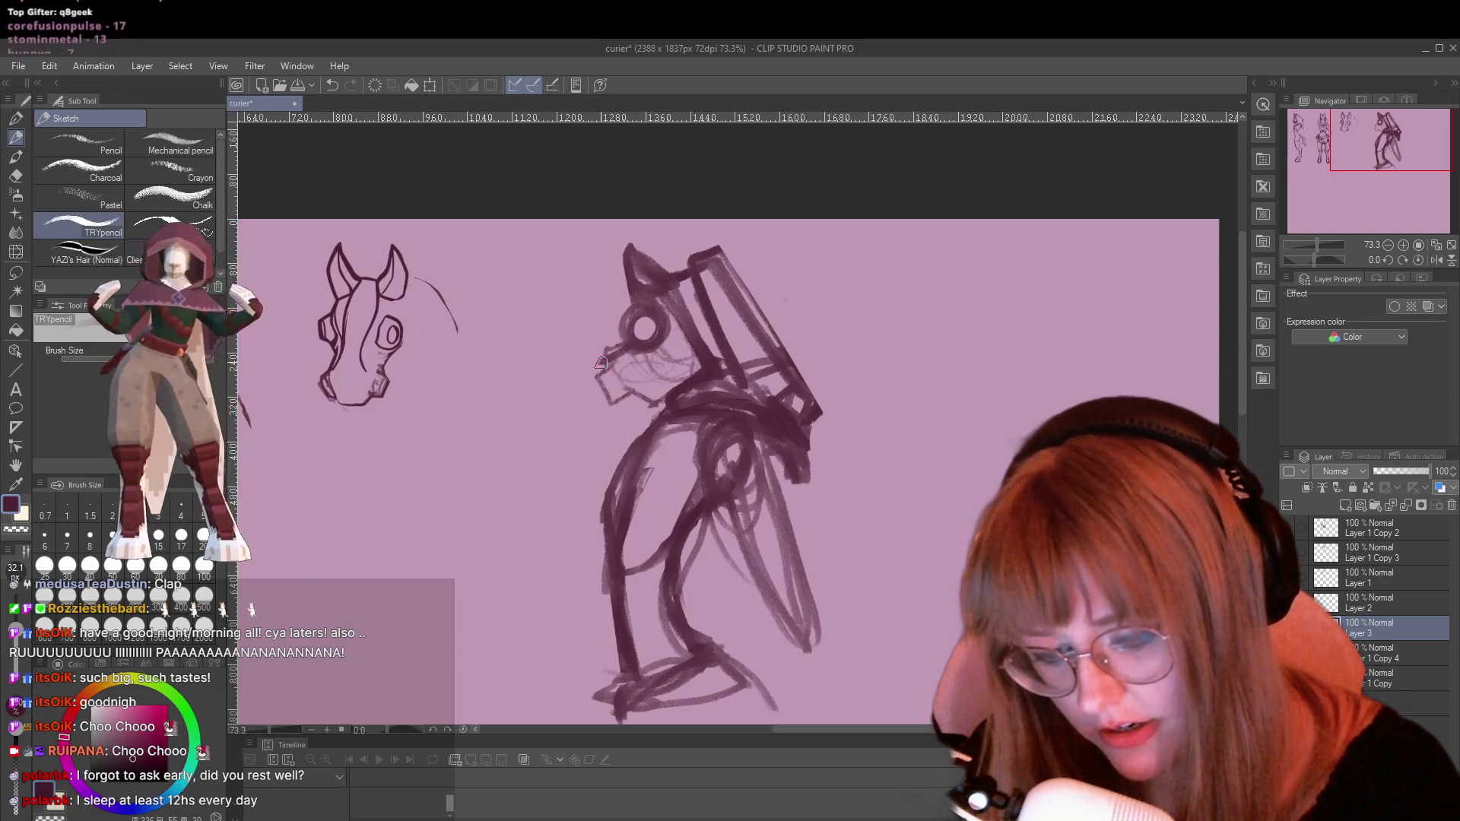
mouse_move(597, 380)
mouse_down()
mouse_move(645, 419)
mouse_move(603, 356)
mouse_up()
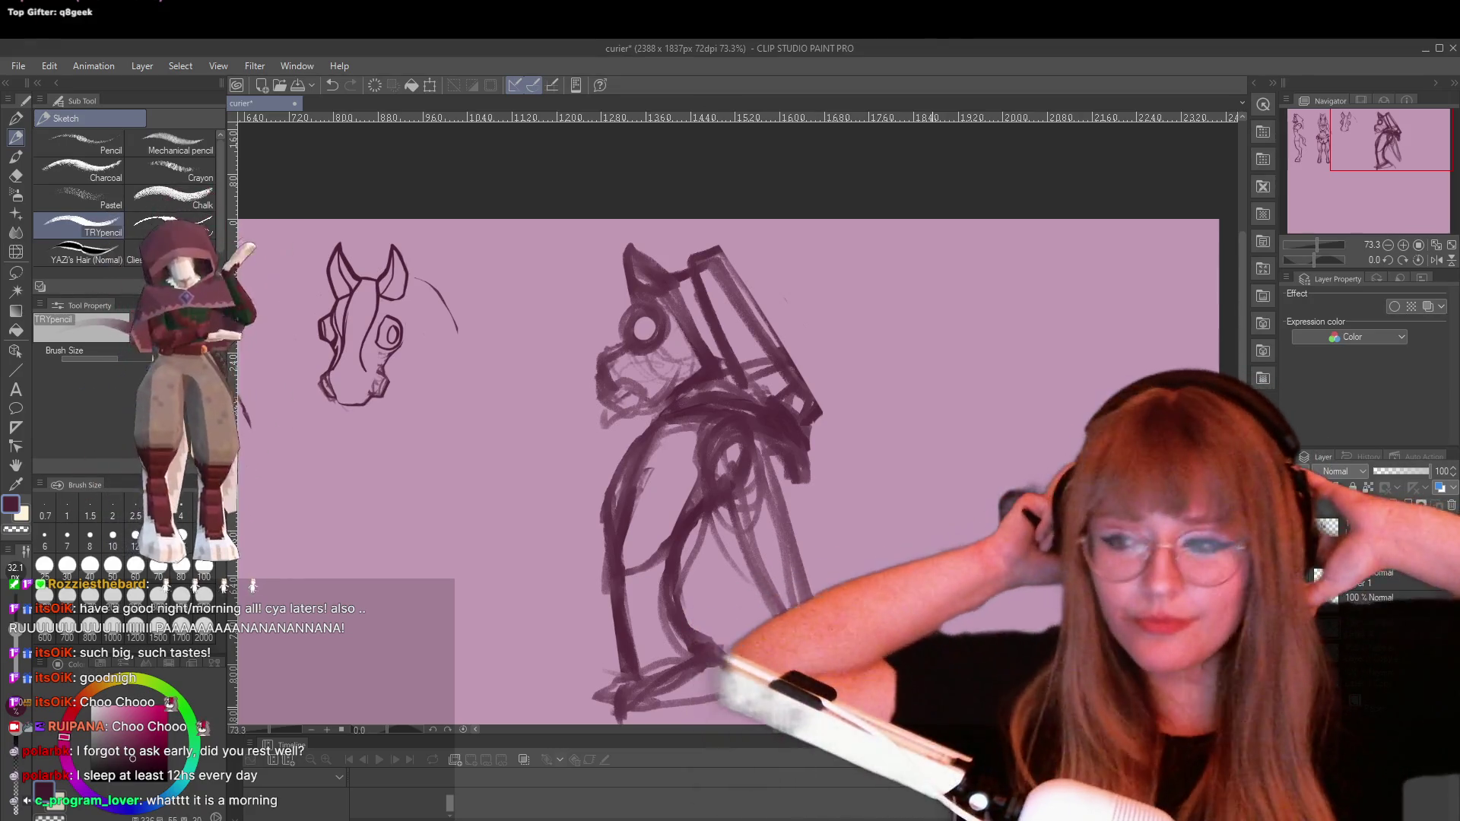
key(XF86AudioLowerVolume)
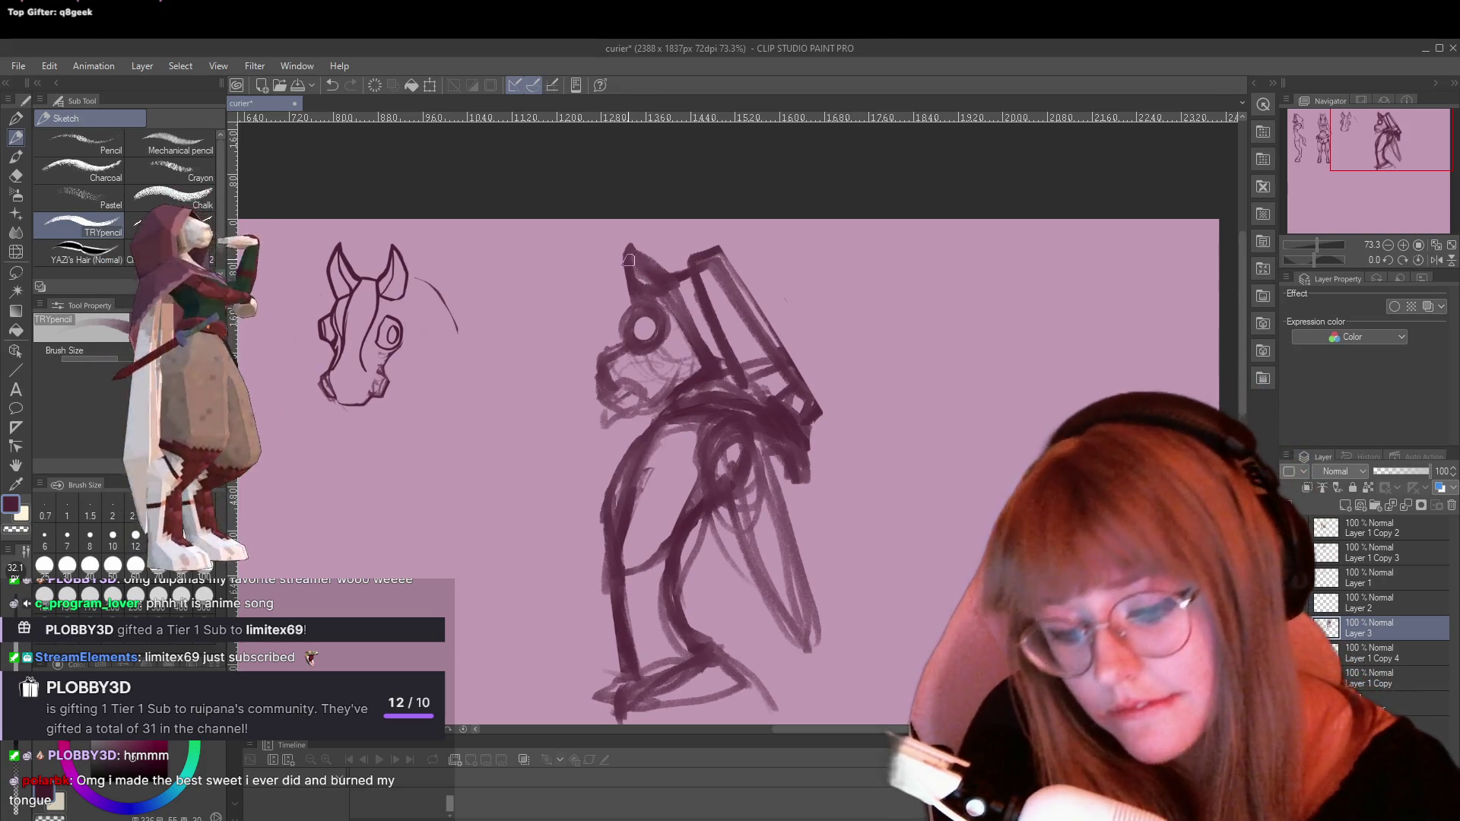
Darken the head, ear, snout and jaw outlines and add a dark mark at the eye
drag(628, 260, 673, 274)
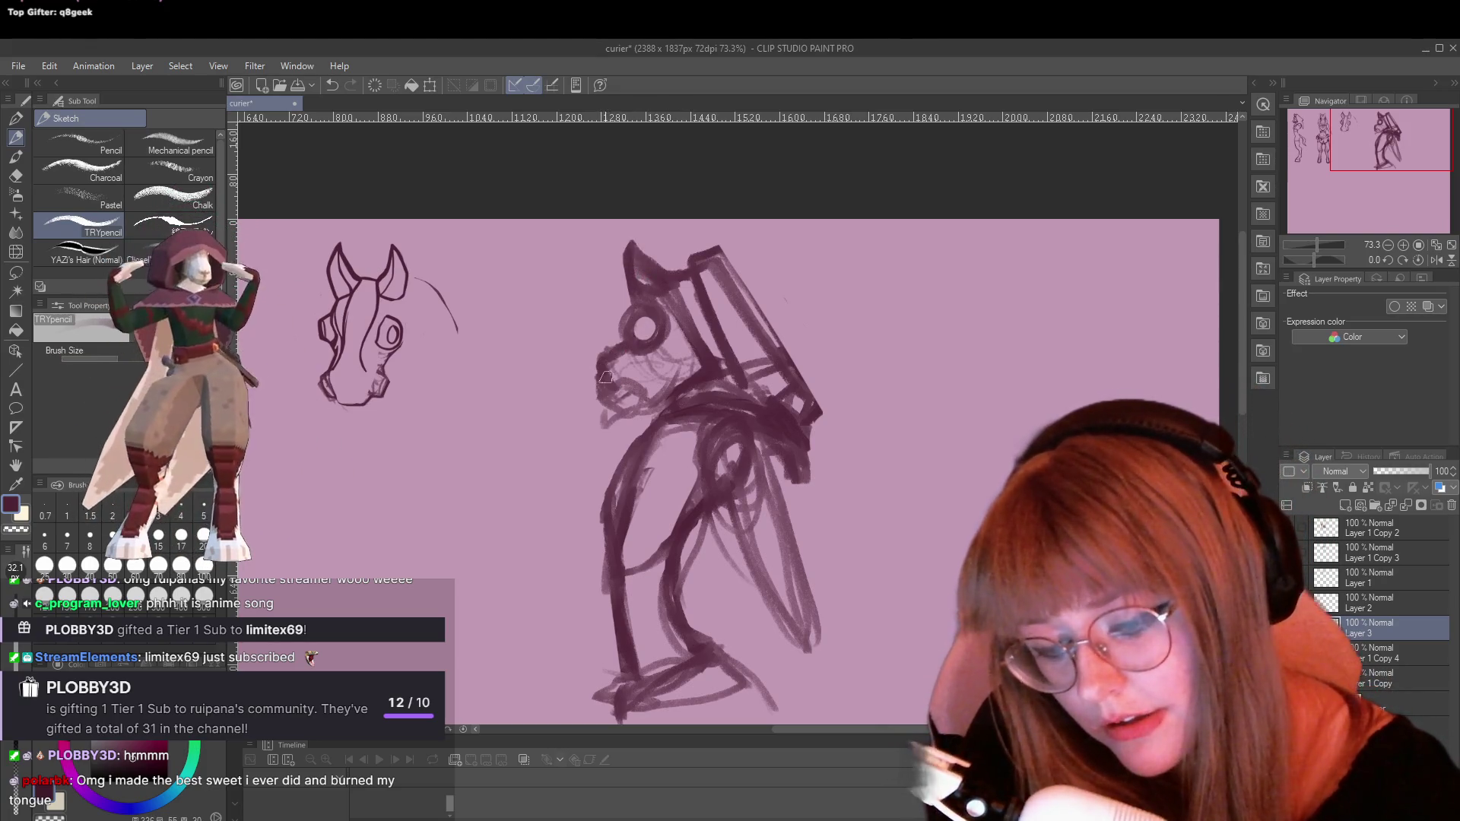
mouse_move(639, 407)
mouse_down()
mouse_move(609, 422)
mouse_move(633, 389)
mouse_up()
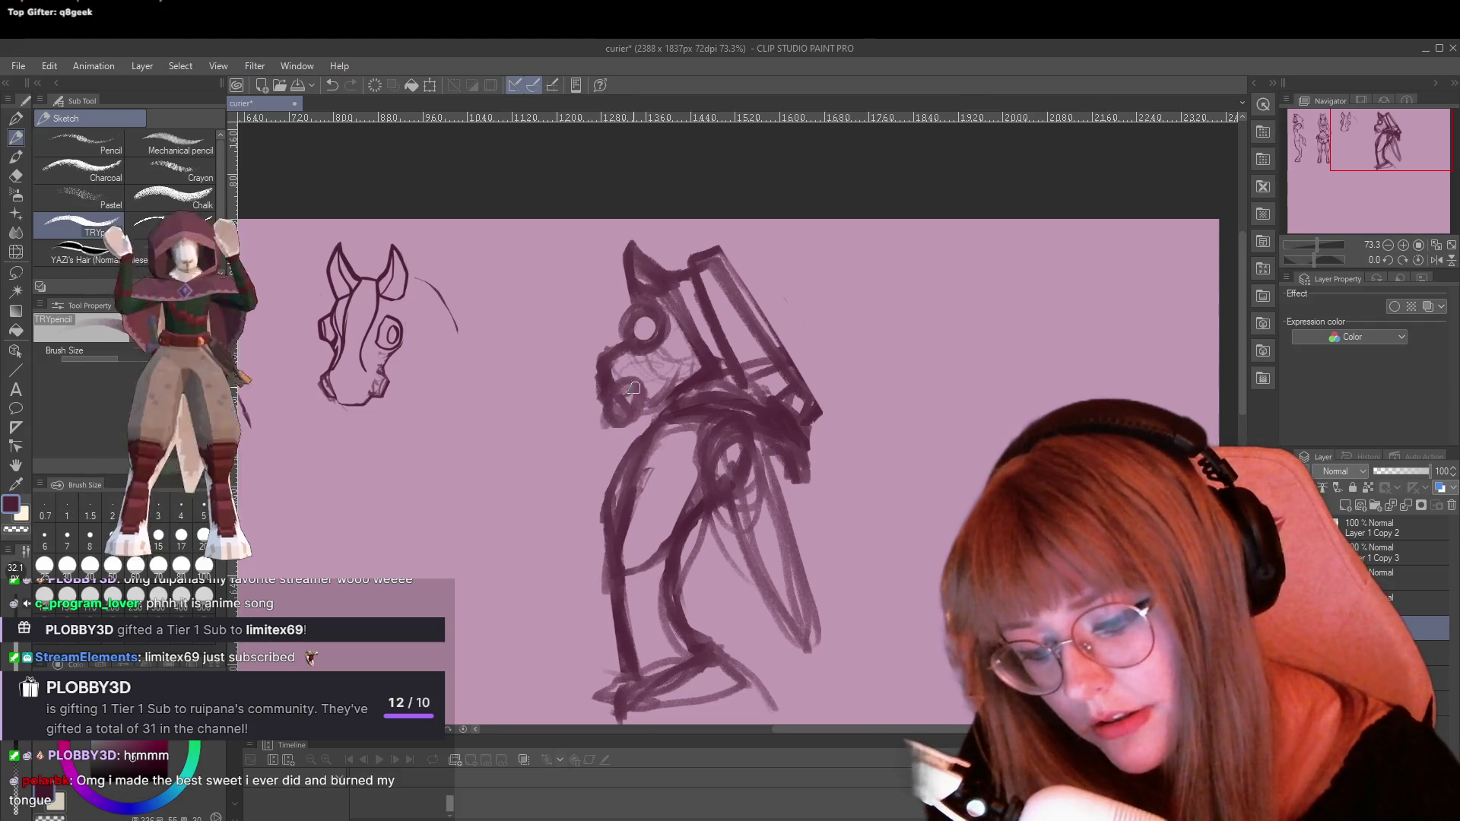
drag(661, 328, 672, 339)
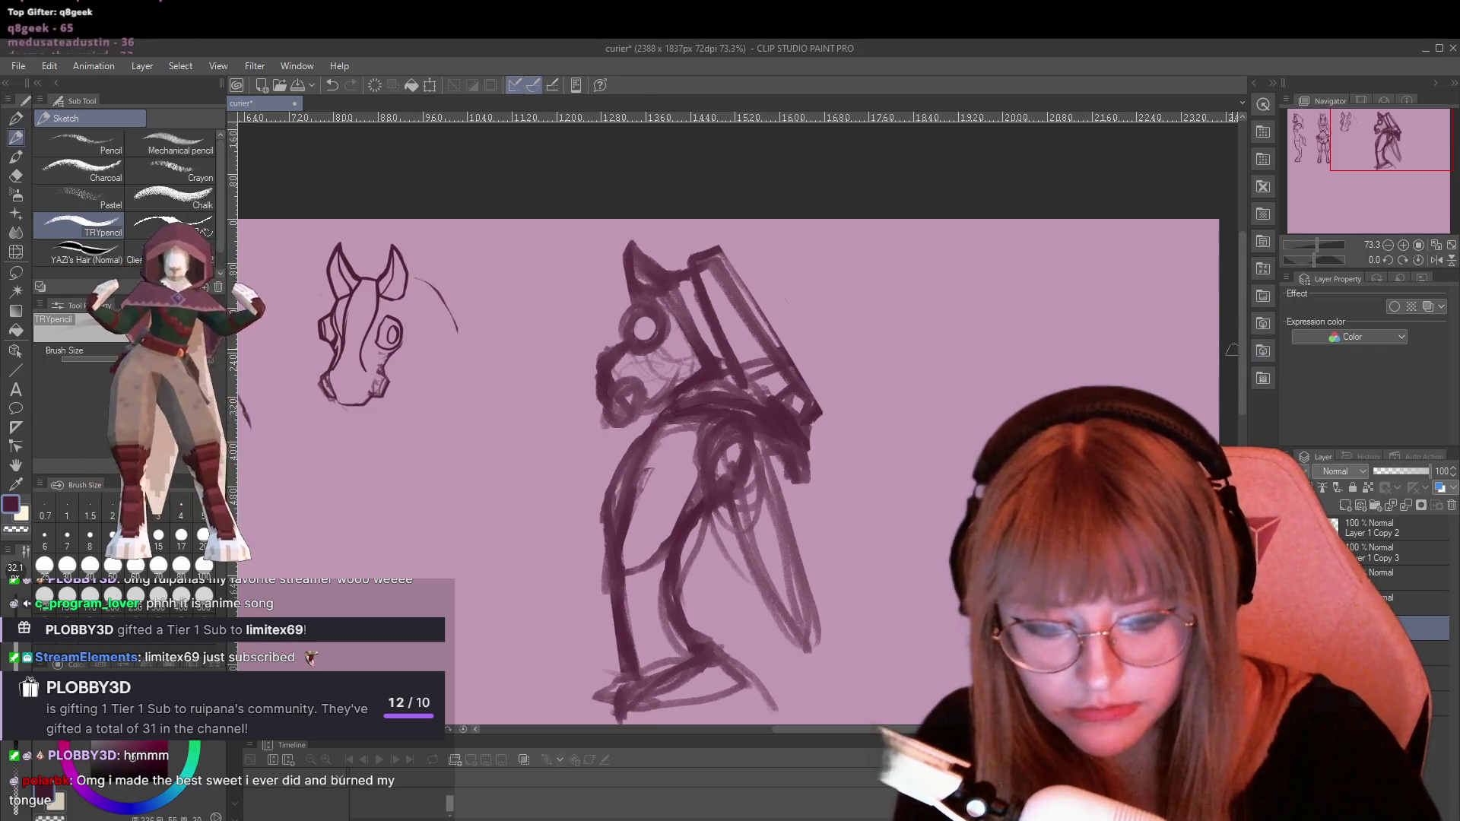
Rough in the lower leg and foot with downward strokes, a side line and a long sole
drag(1242, 358, 1249, 405)
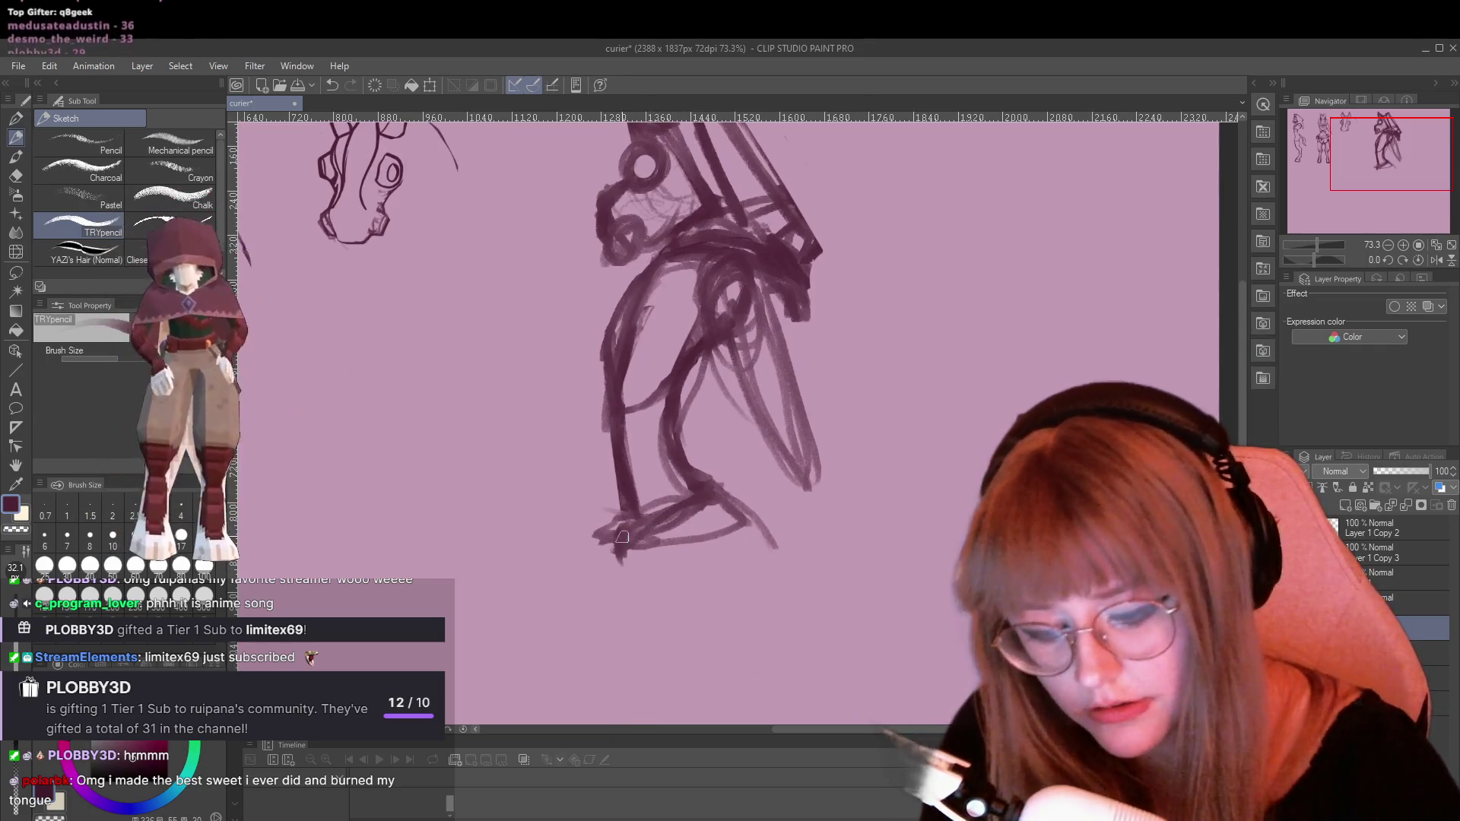
mouse_move(622, 537)
mouse_down()
mouse_move(654, 523)
mouse_move(623, 600)
mouse_move(660, 587)
mouse_move(641, 584)
mouse_up()
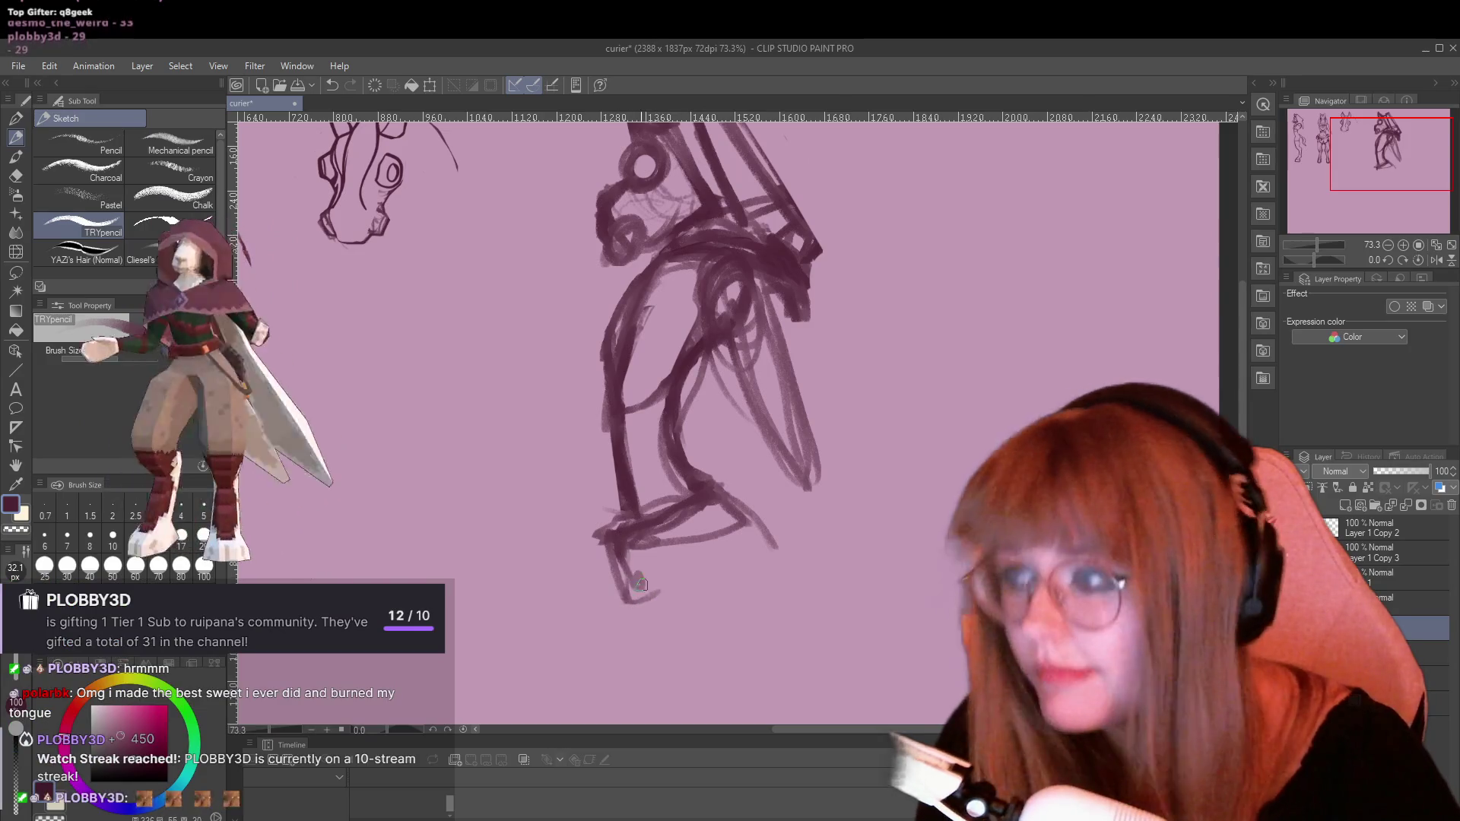
mouse_move(711, 553)
mouse_down()
mouse_move(668, 600)
mouse_move(742, 494)
mouse_move(799, 538)
mouse_move(772, 559)
mouse_up()
scroll(790, 533, down, 2)
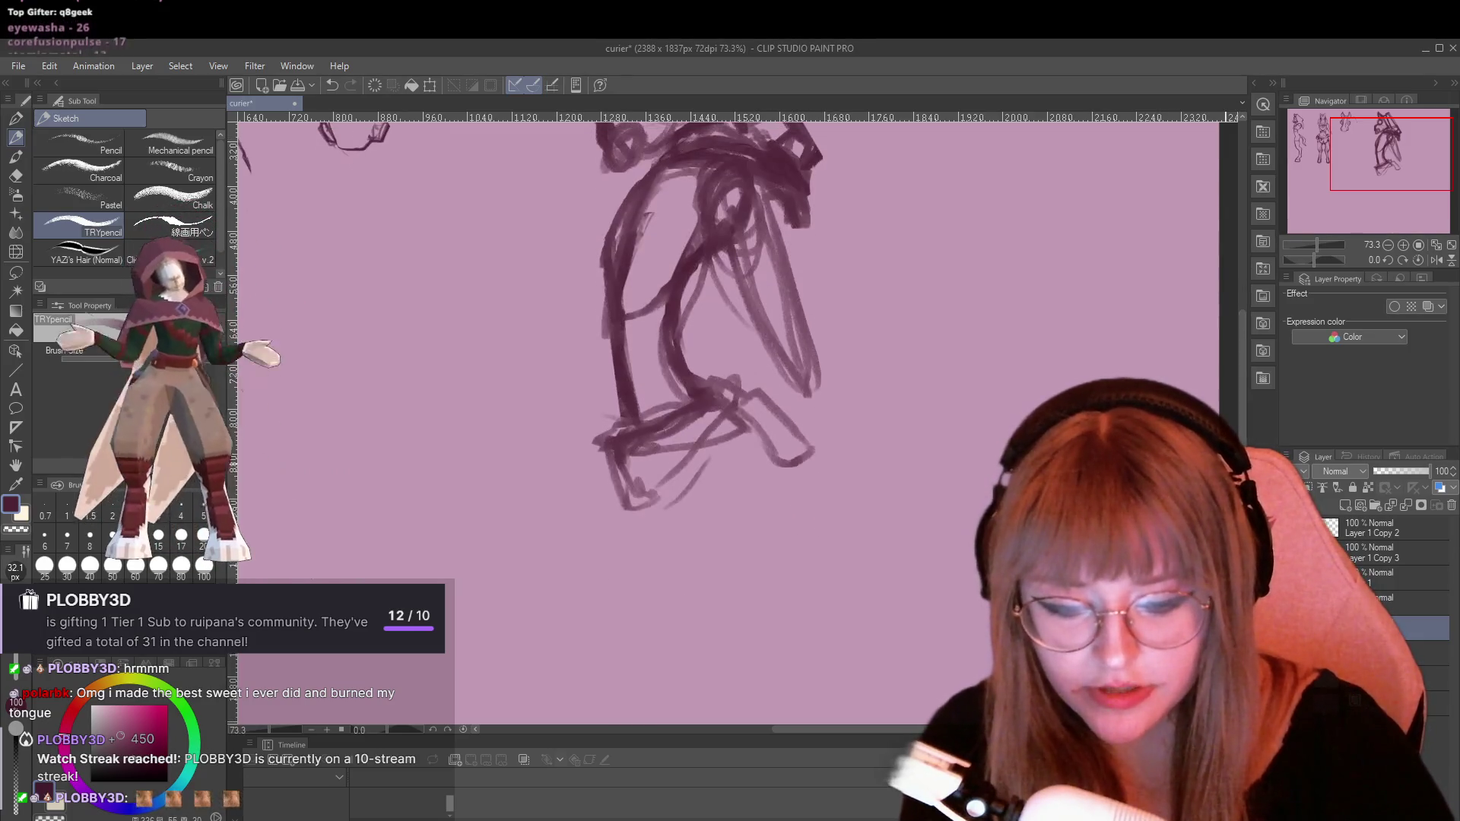
drag(698, 450, 721, 517)
mouse_move(726, 444)
mouse_down()
mouse_move(744, 509)
mouse_move(775, 521)
mouse_up()
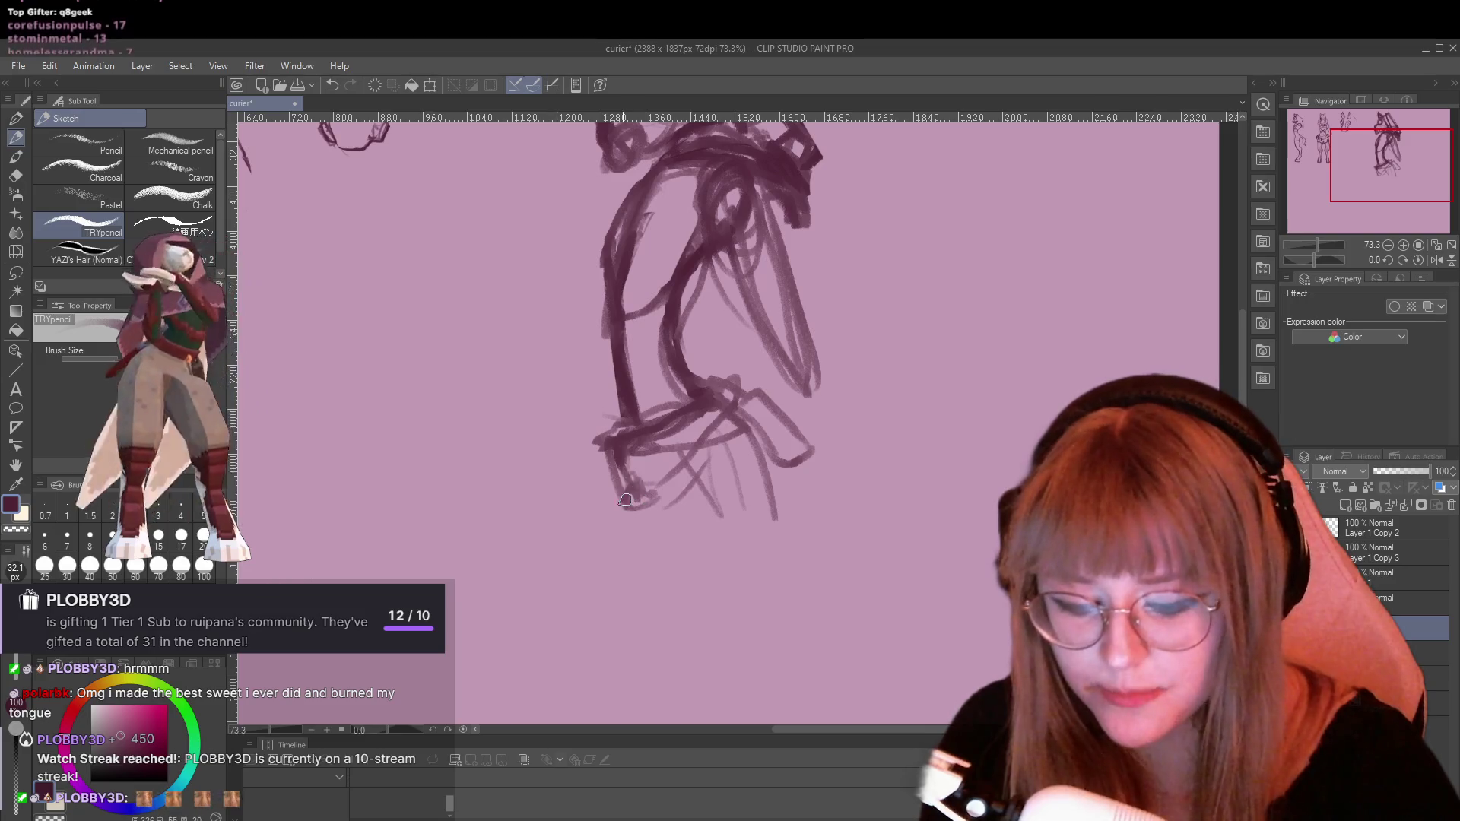
mouse_move(625, 499)
mouse_down()
mouse_move(660, 493)
mouse_move(590, 572)
mouse_move(700, 556)
mouse_up()
mouse_move(749, 457)
mouse_down()
mouse_move(772, 544)
mouse_move(696, 581)
mouse_up()
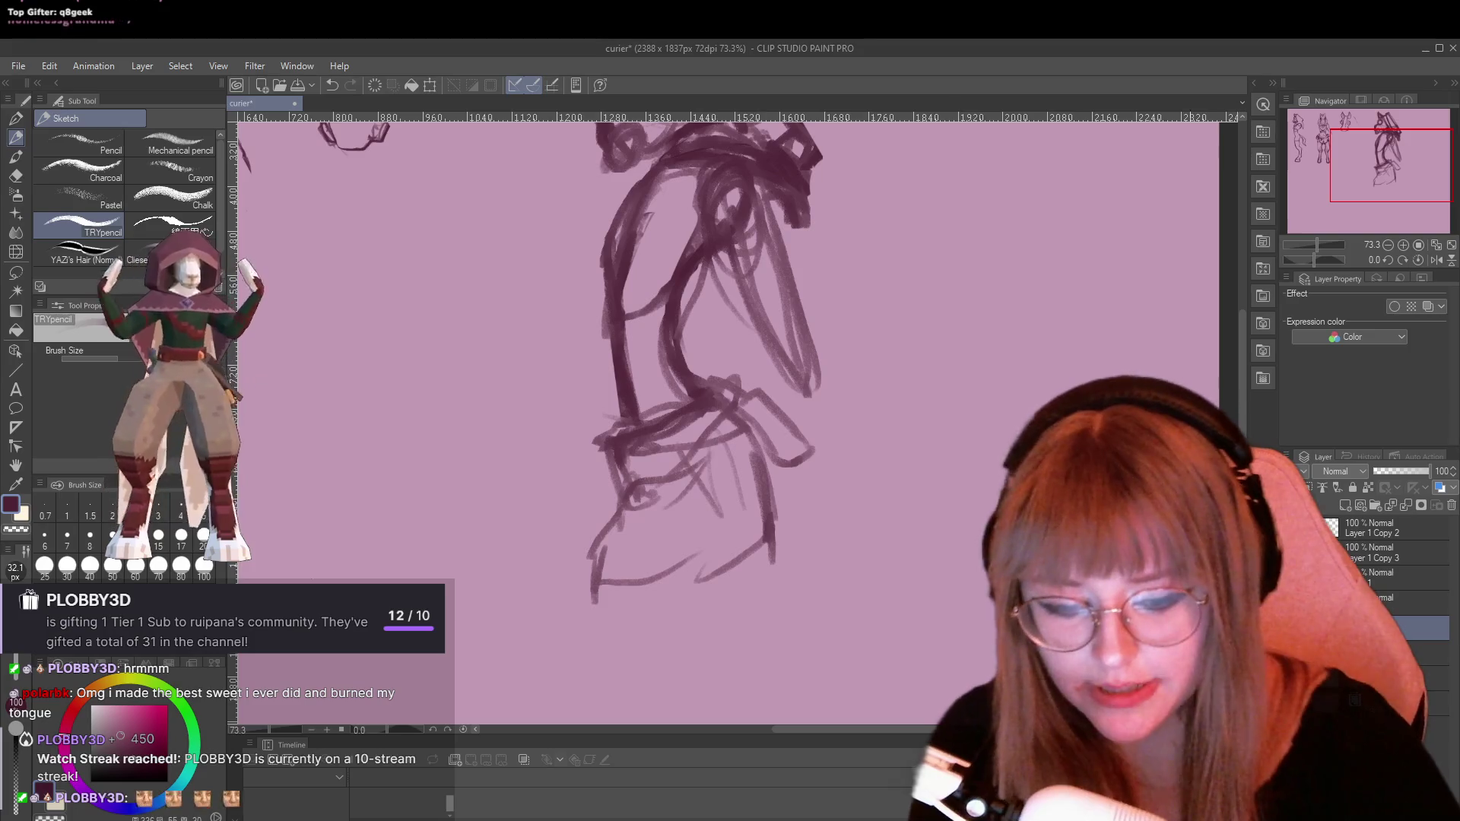
scroll(707, 365, down, 3)
drag(772, 403, 755, 501)
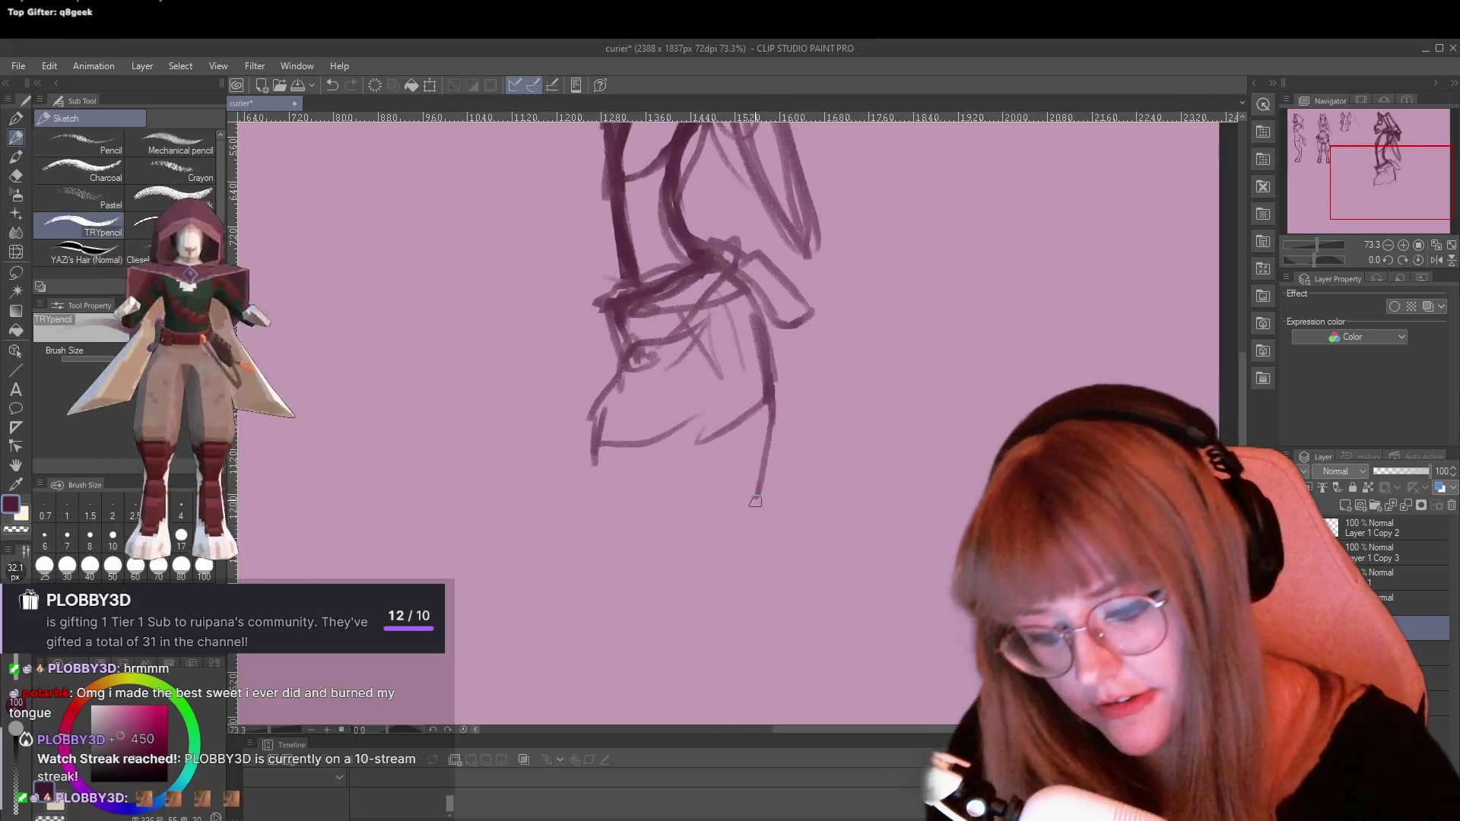
drag(567, 523, 657, 564)
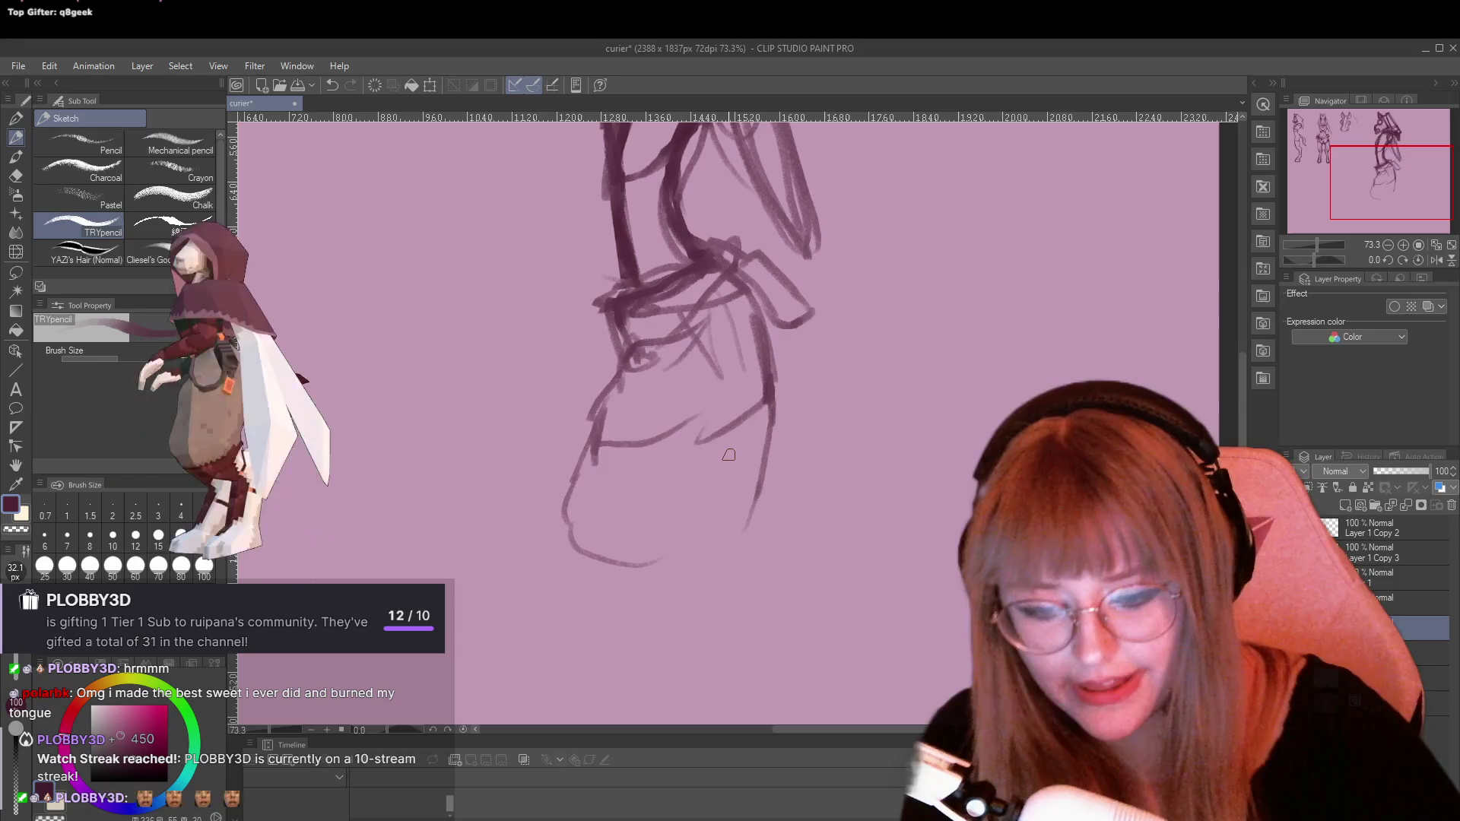
Zoom out to 50% and draw long lines down the lower body for the robe
scroll(809, 464, down, 2)
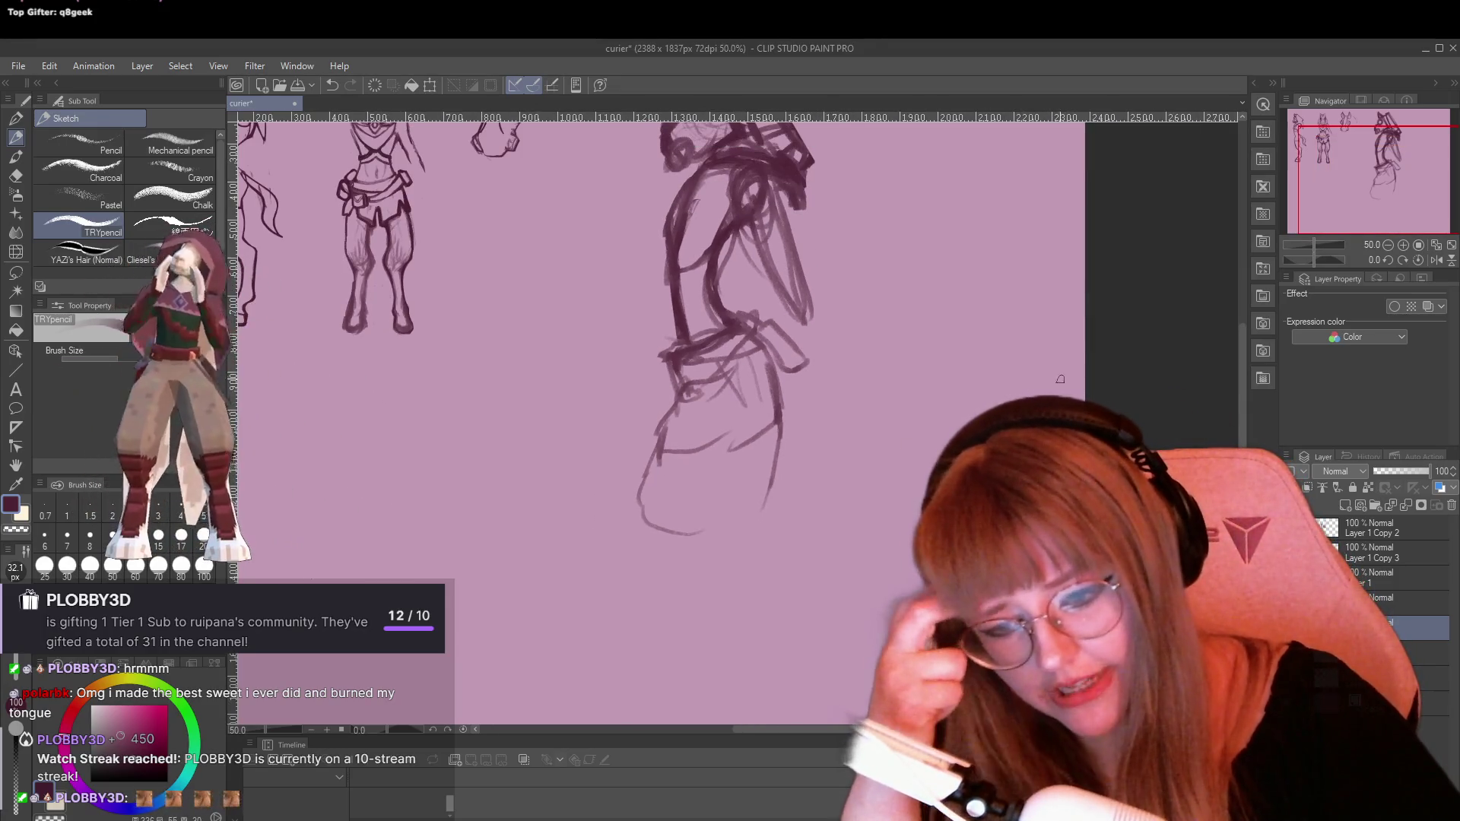
scroll(1060, 378, down, 1)
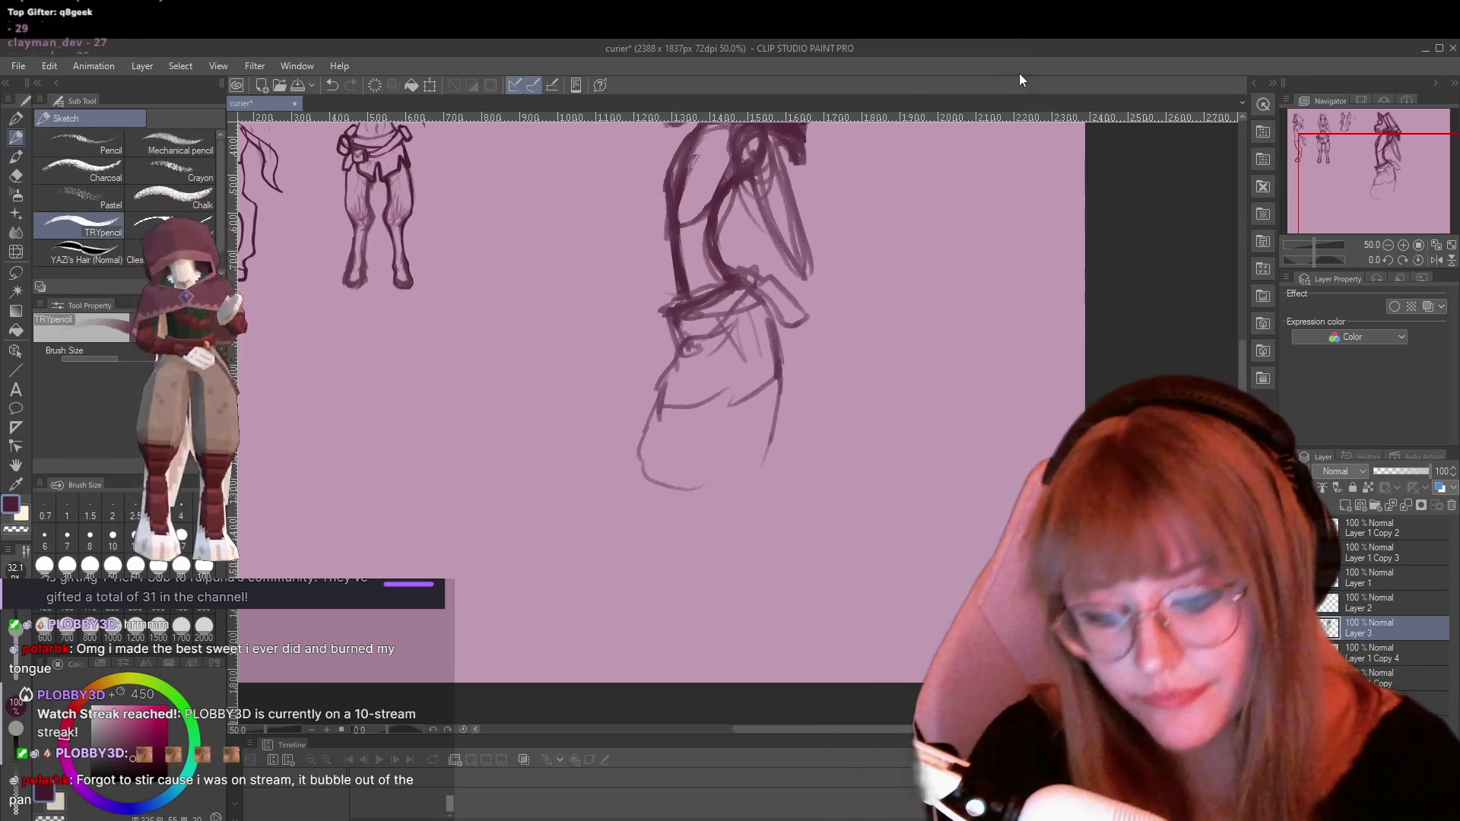
mouse_move(683, 323)
mouse_down()
mouse_move(622, 501)
mouse_move(677, 540)
mouse_move(760, 496)
mouse_move(776, 424)
mouse_move(762, 476)
mouse_move(775, 490)
mouse_move(741, 510)
mouse_up()
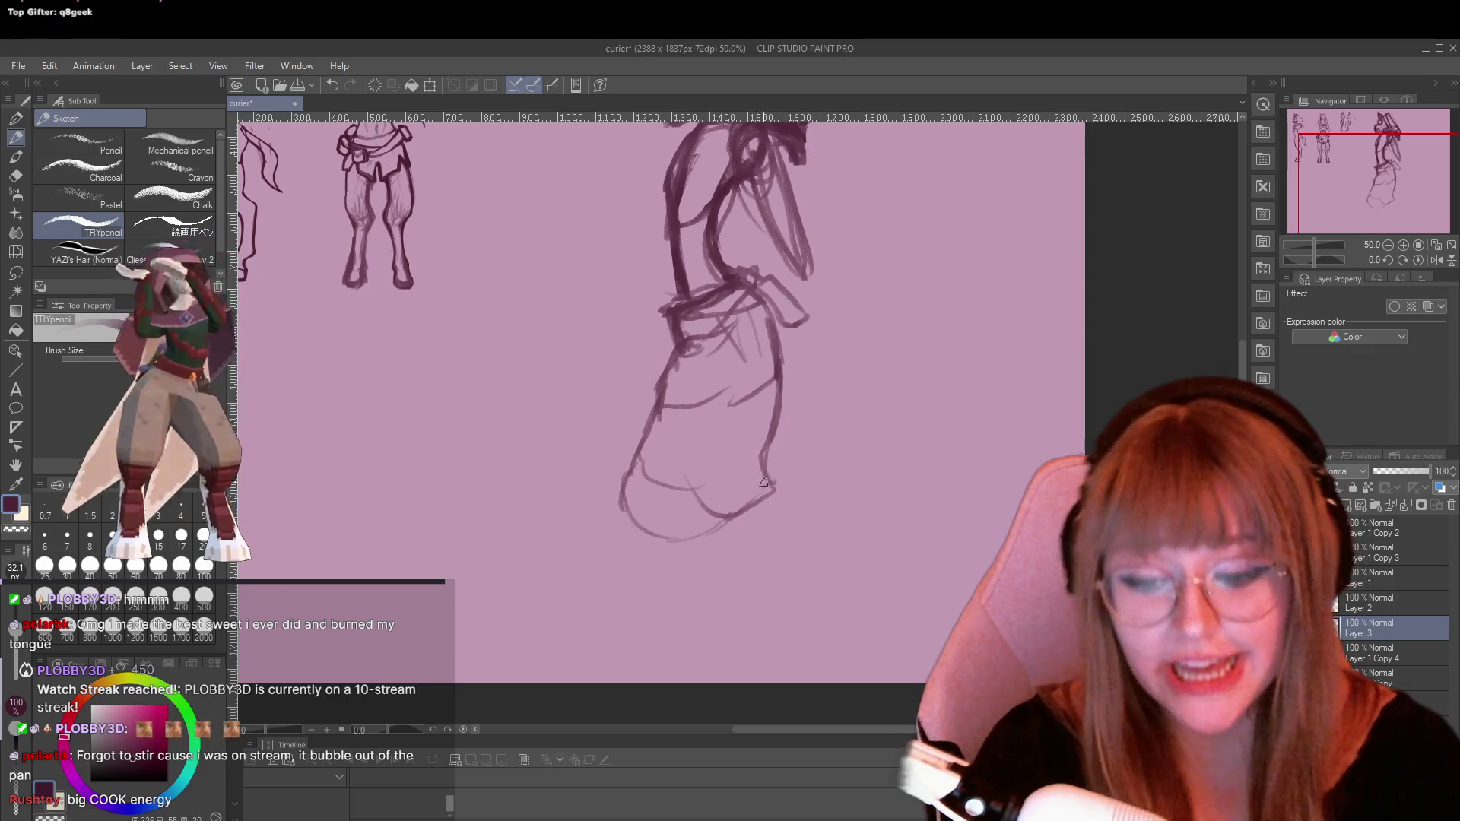
Sketch fold lines below the robe's hem and outline the robe's left side
drag(761, 500, 744, 554)
mouse_move(754, 509)
mouse_down()
mouse_move(791, 531)
mouse_move(793, 554)
mouse_up()
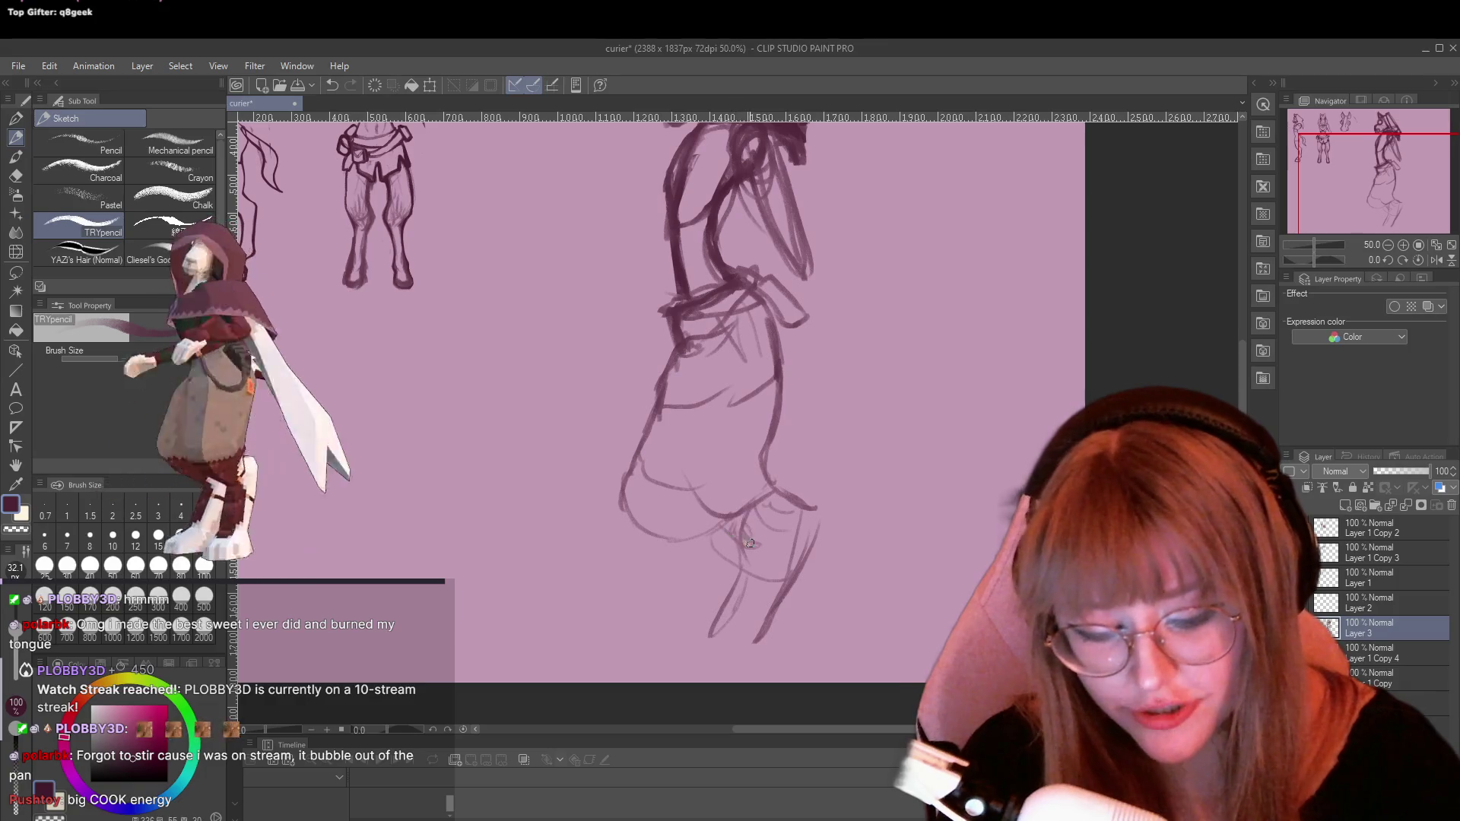
drag(752, 536, 700, 646)
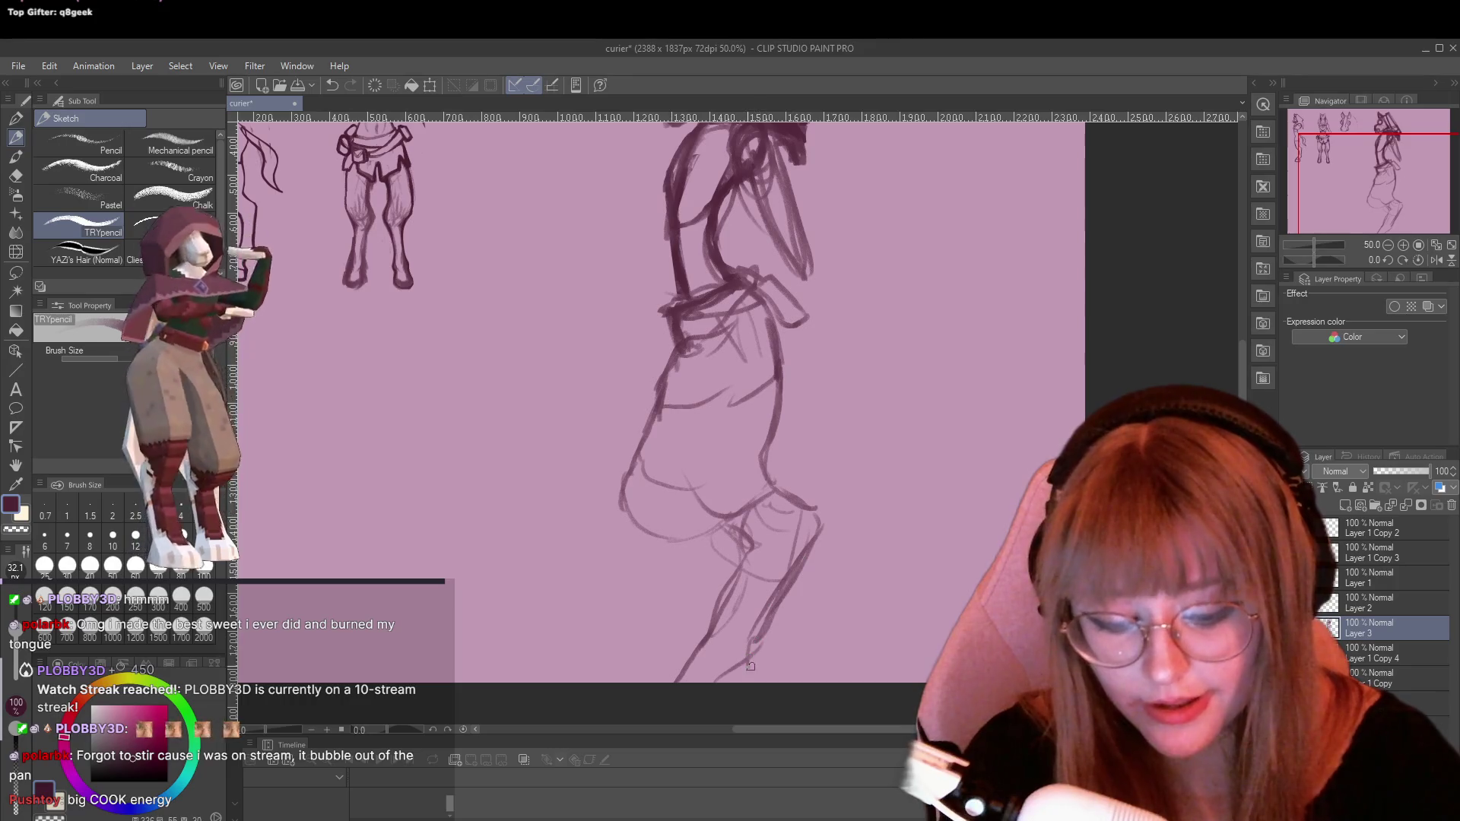
mouse_move(655, 405)
mouse_down()
mouse_move(645, 511)
mouse_move(690, 527)
mouse_move(767, 475)
mouse_up()
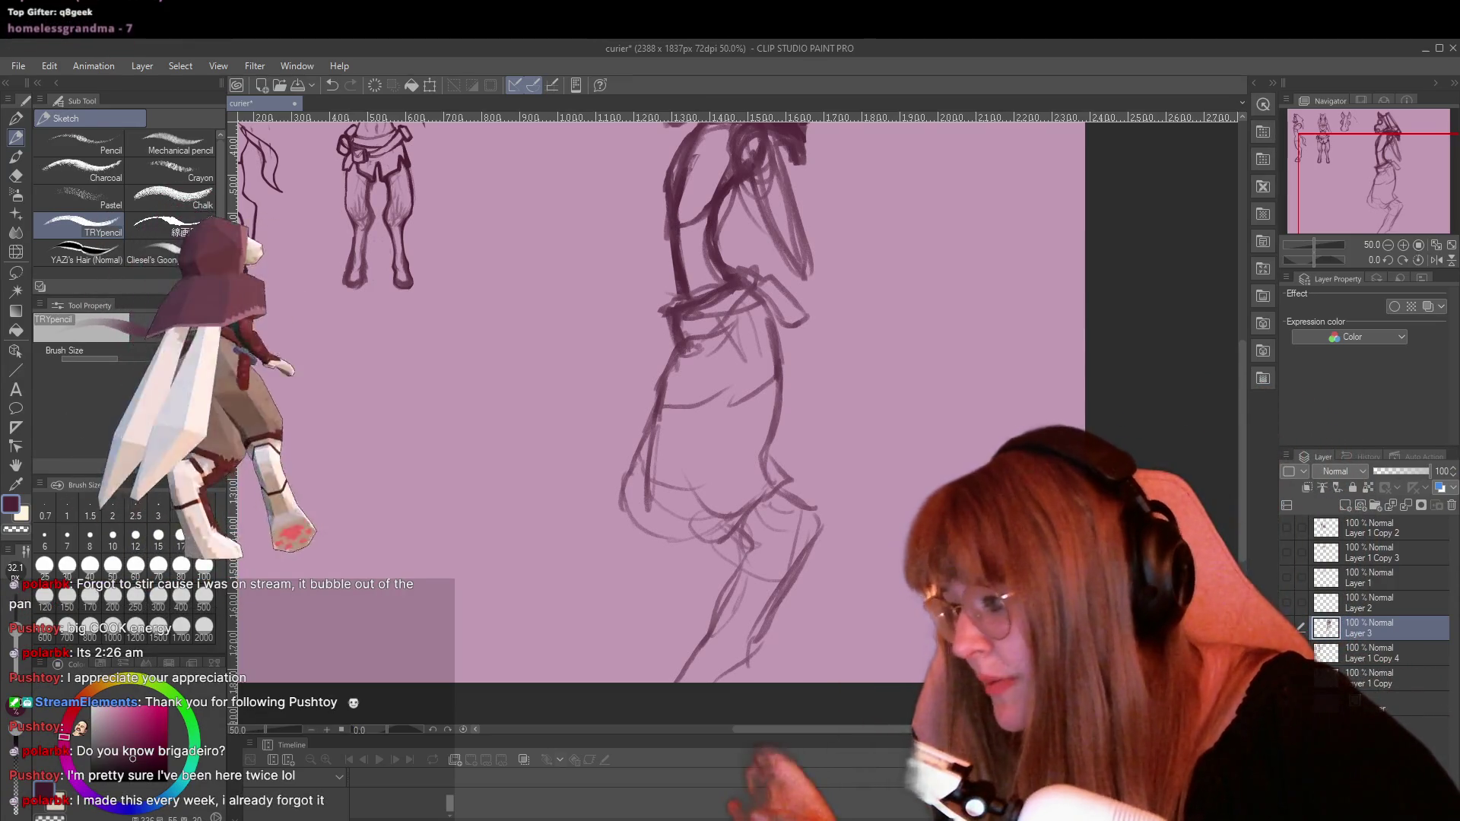
Draw and thicken the curved line along the figure's hip and thigh
drag(678, 365, 676, 360)
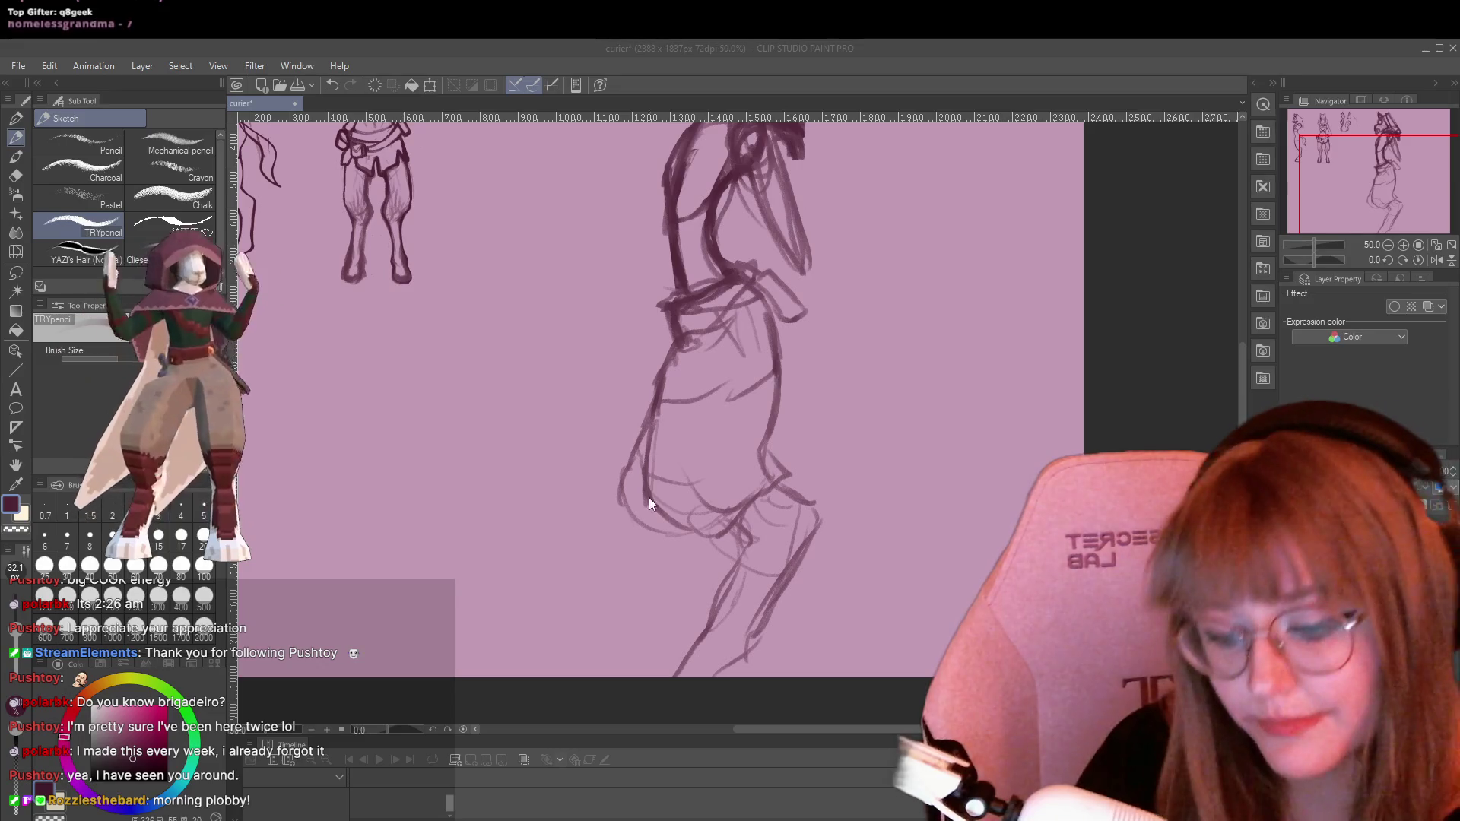
mouse_move(650, 502)
mouse_down()
mouse_move(703, 536)
mouse_move(779, 481)
mouse_up()
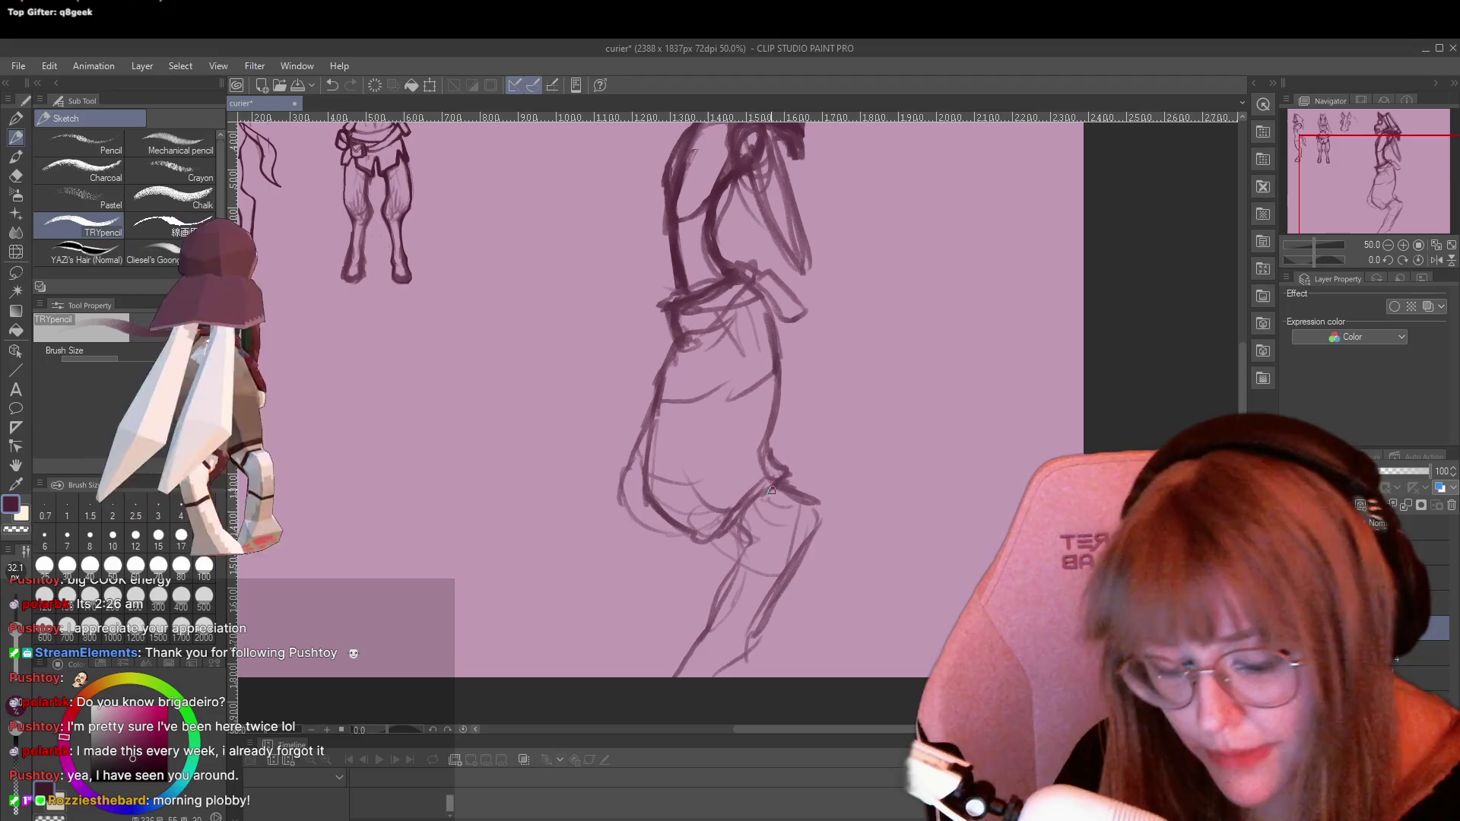
mouse_move(660, 516)
mouse_down()
mouse_move(693, 540)
mouse_move(717, 528)
mouse_up()
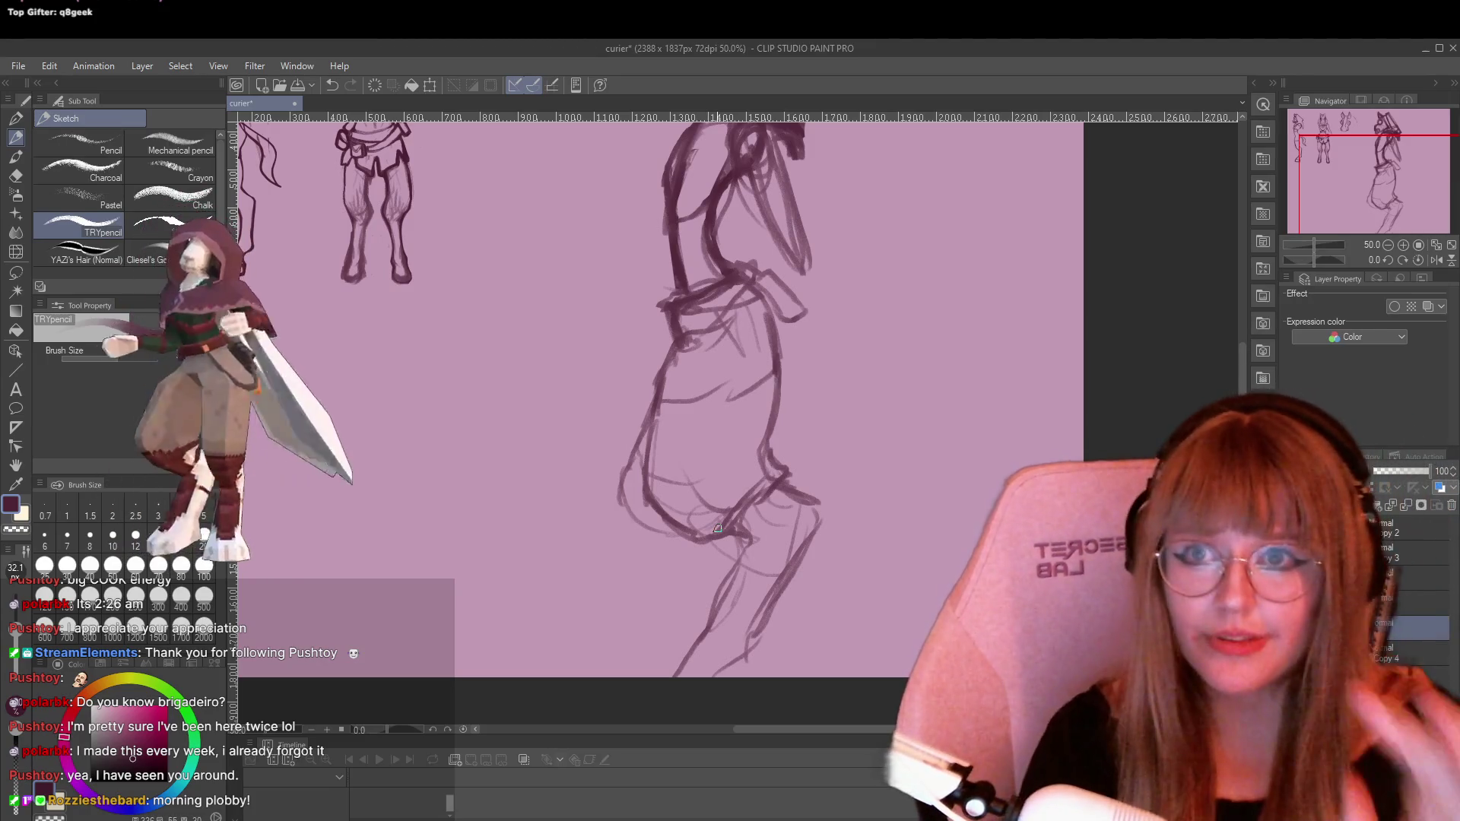
Zoom out to see the whole page and sketch darker strokes over the large figure's belt
scroll(435, 411, down, 2)
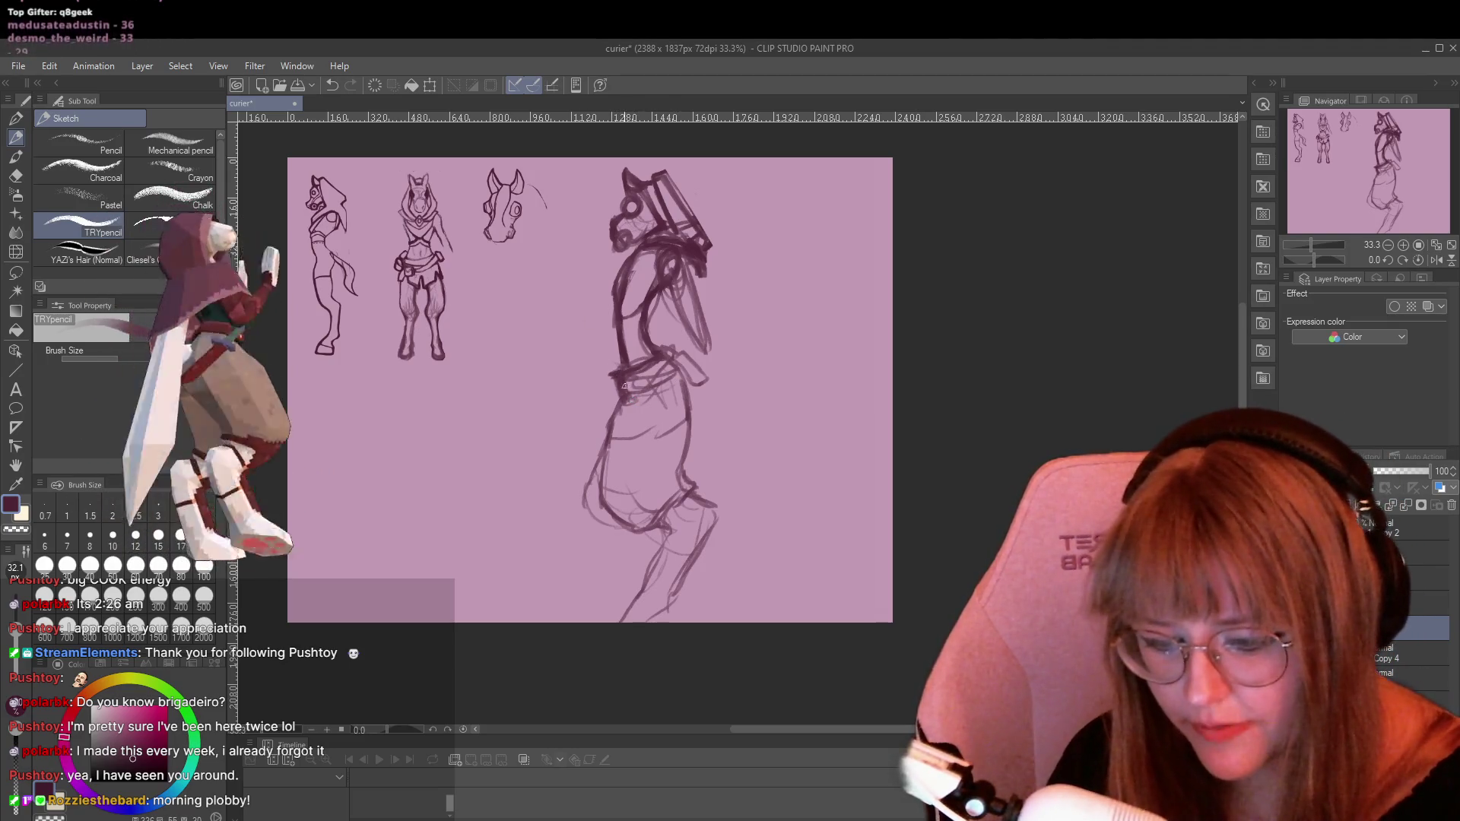
drag(624, 384, 676, 362)
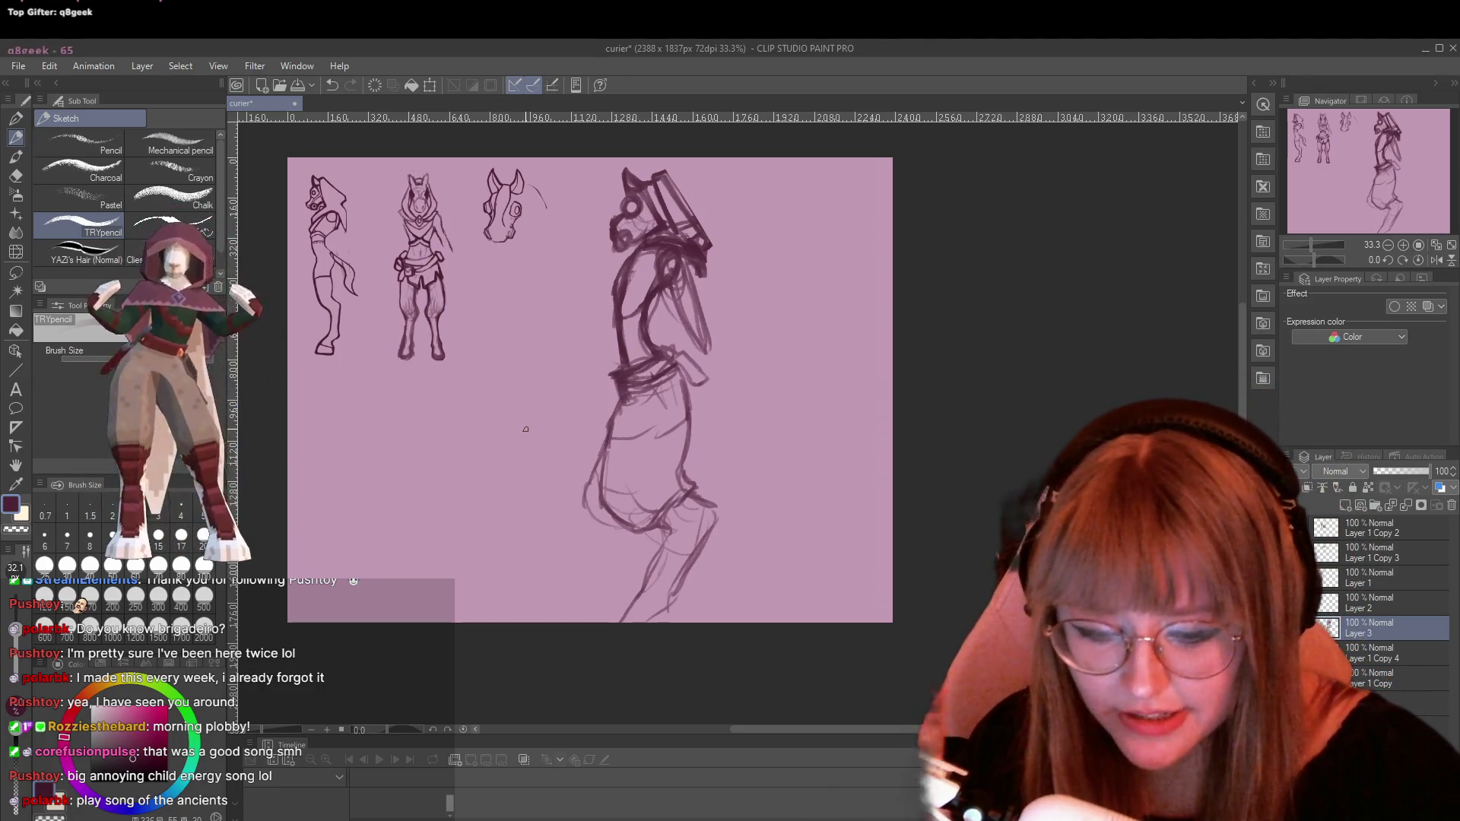
Zoom in slightly and go over the large figure's lower leg with darker pencil lines
scroll(697, 413, up, 1)
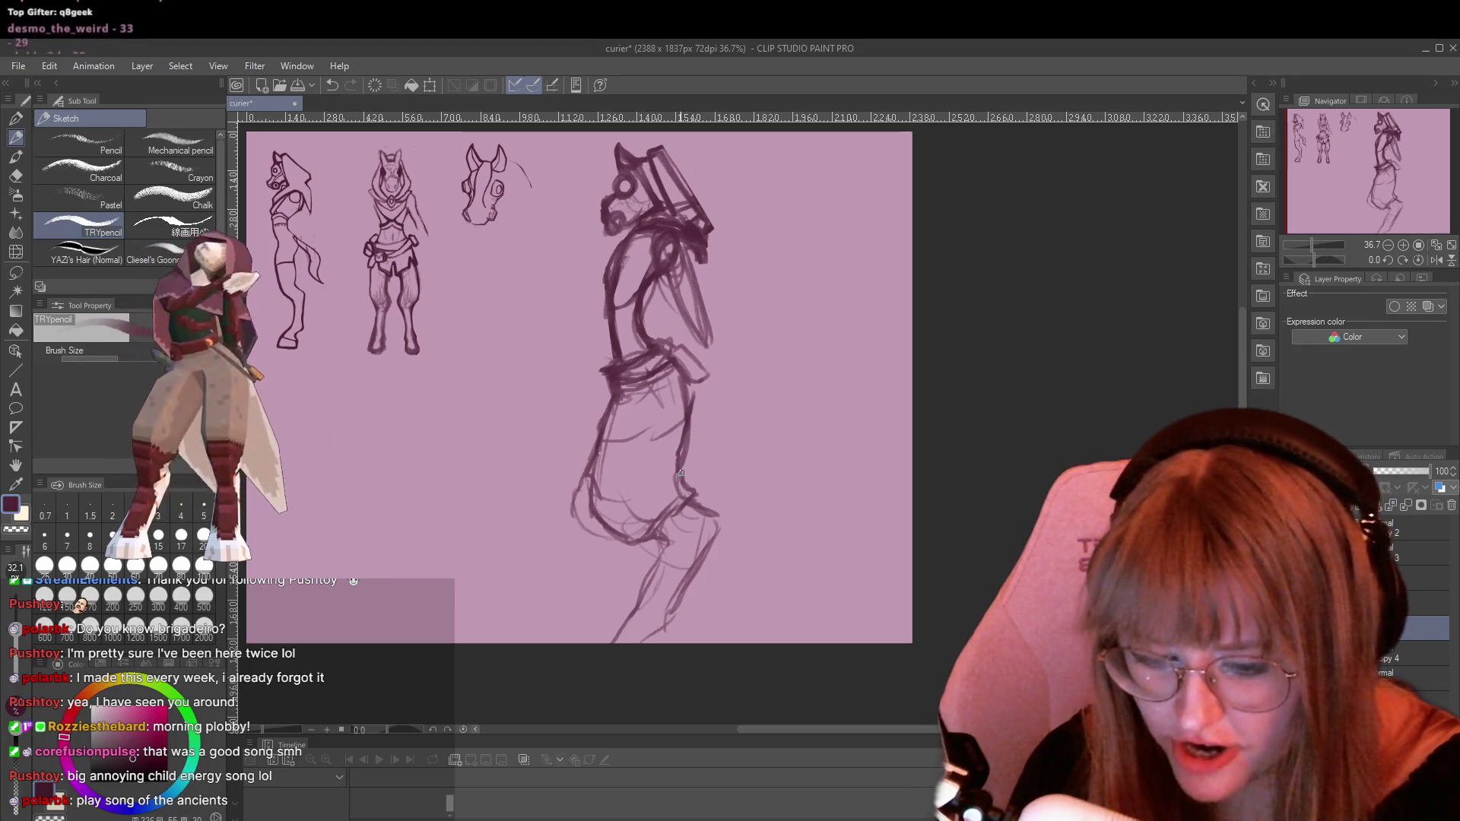
drag(680, 493, 718, 523)
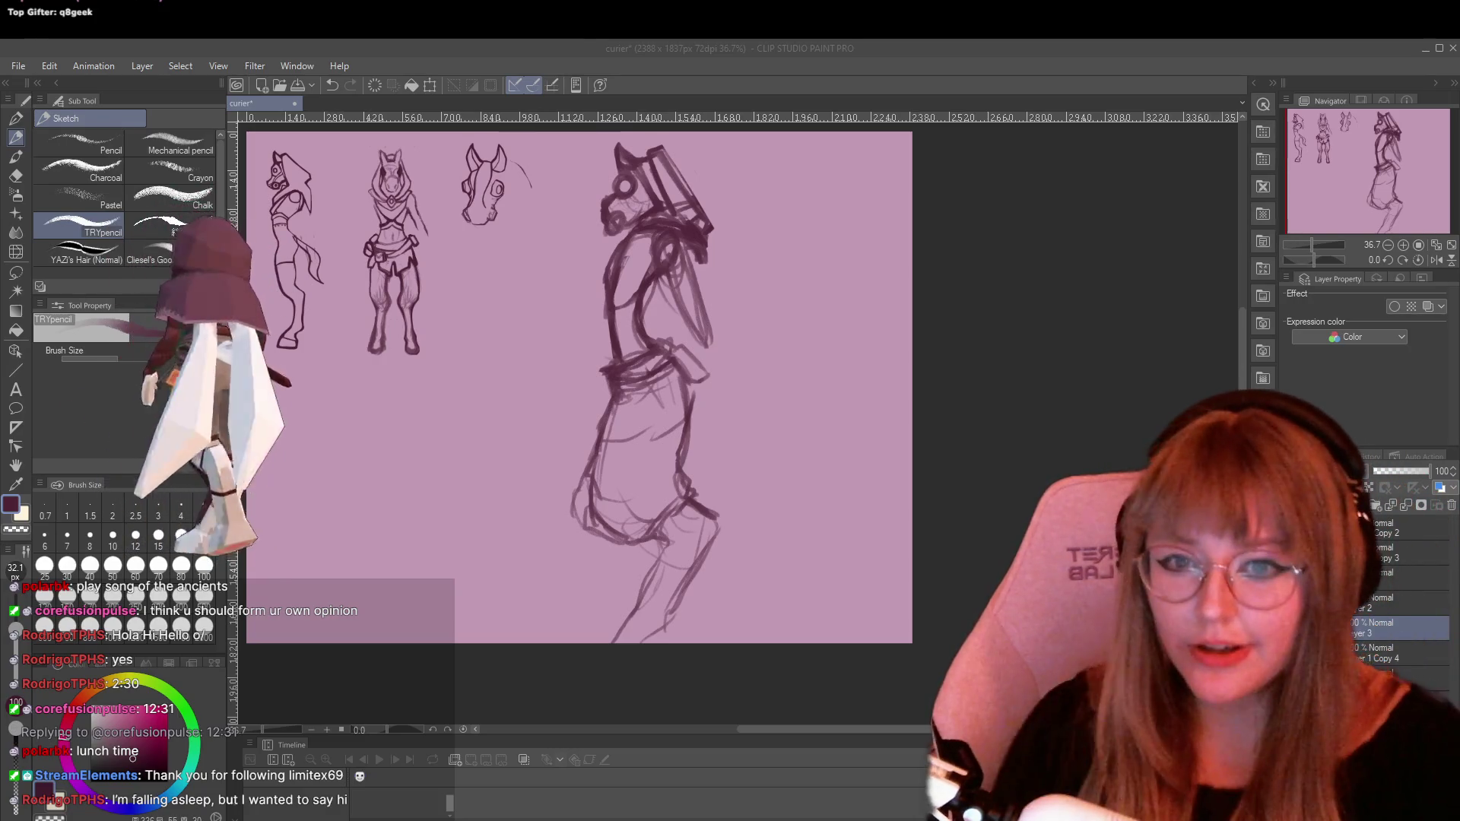
Add and darken sketch lines at the large figure's waist, left torso and hip
click(610, 370)
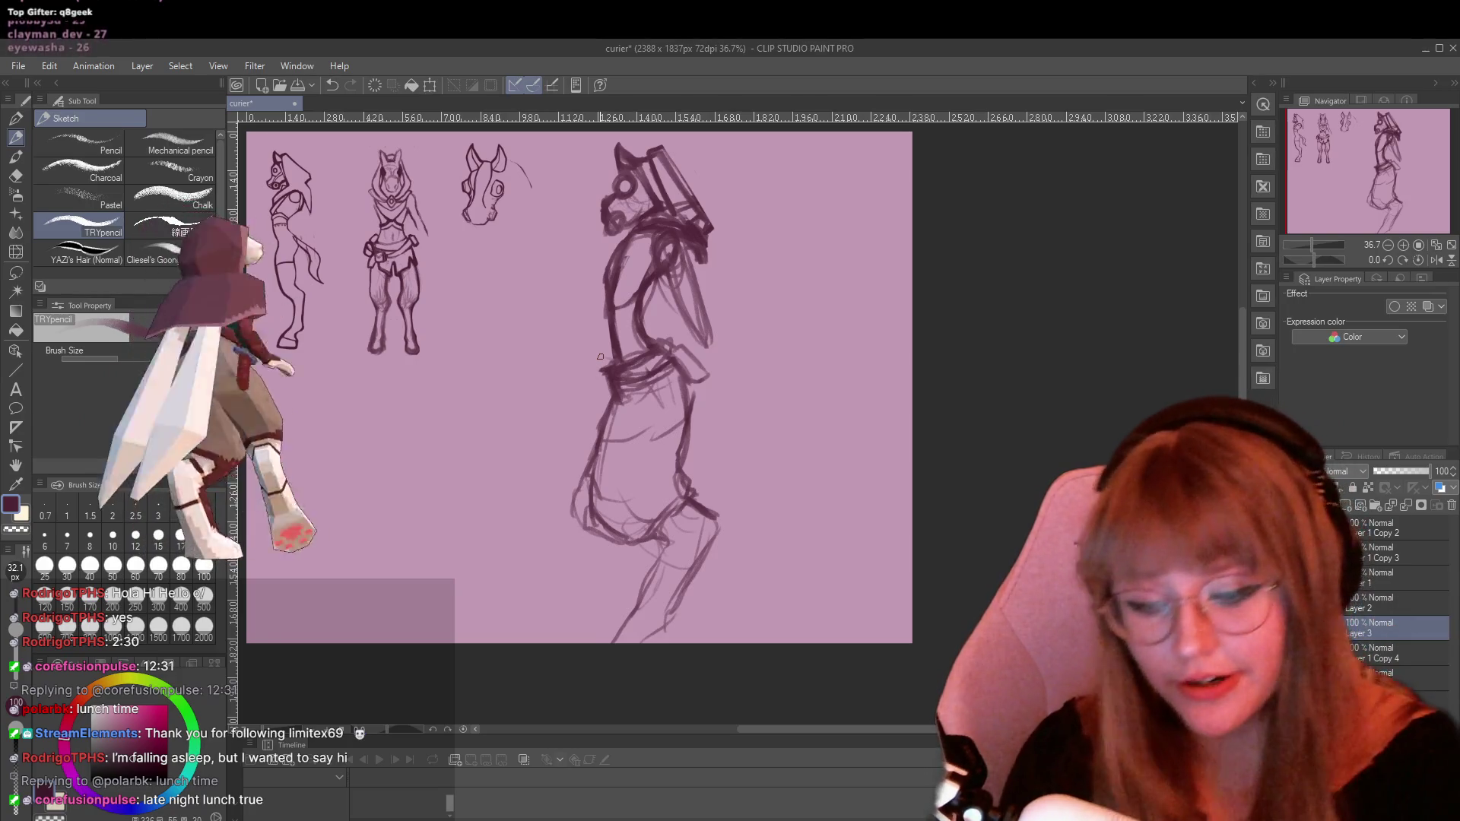
drag(619, 341, 608, 364)
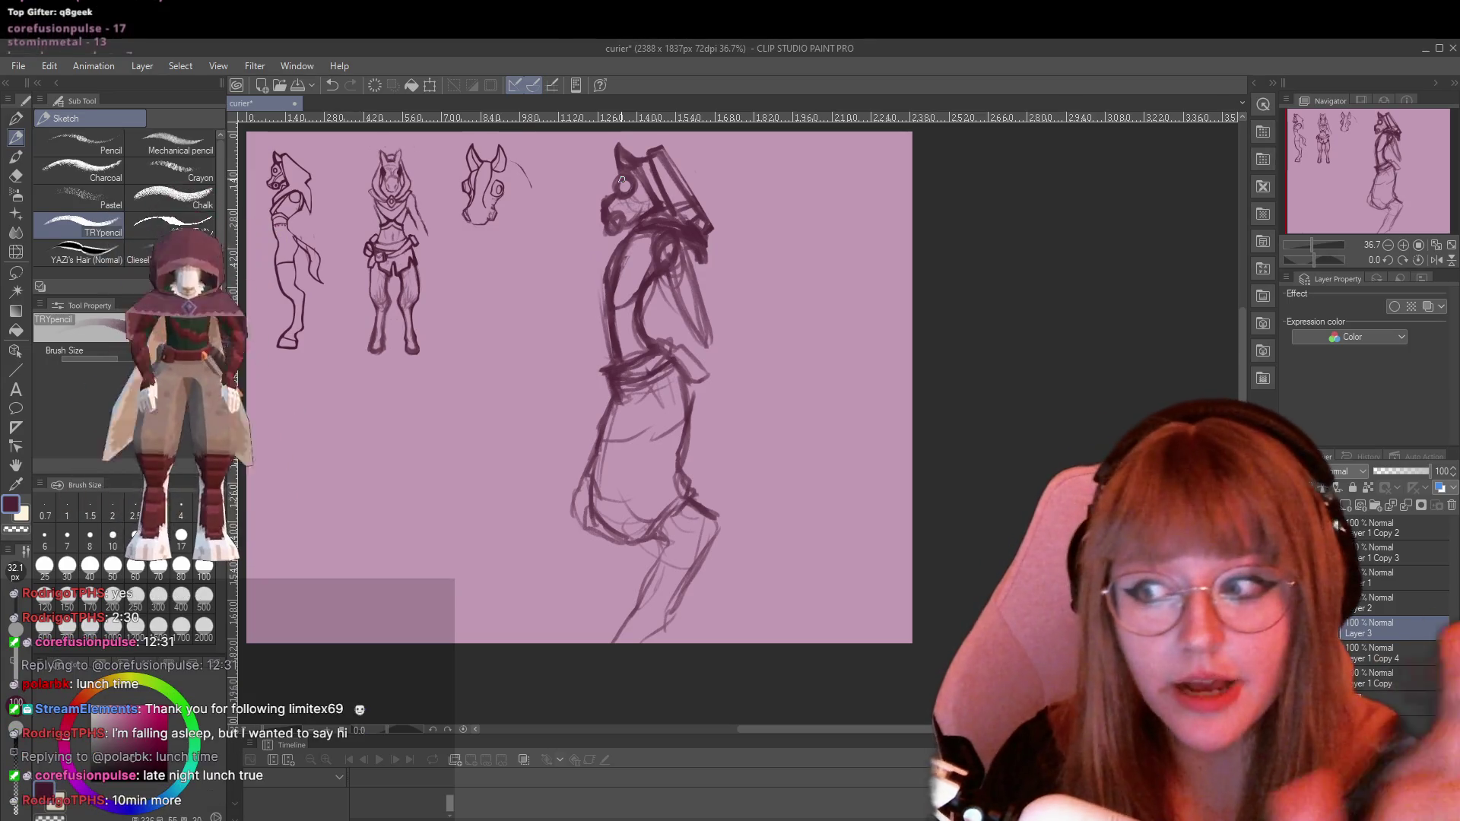
drag(611, 264, 597, 291)
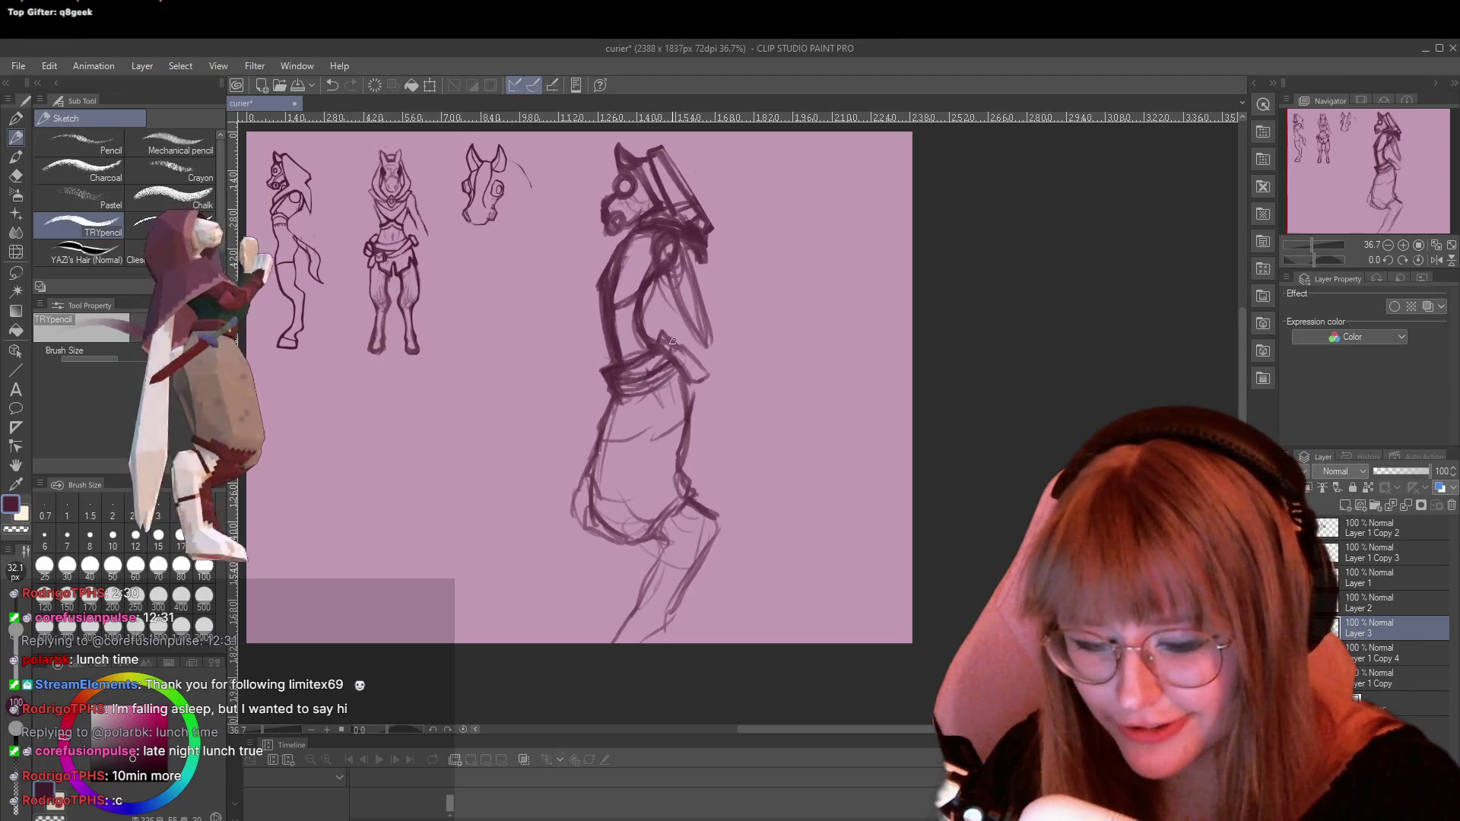
drag(703, 375, 707, 383)
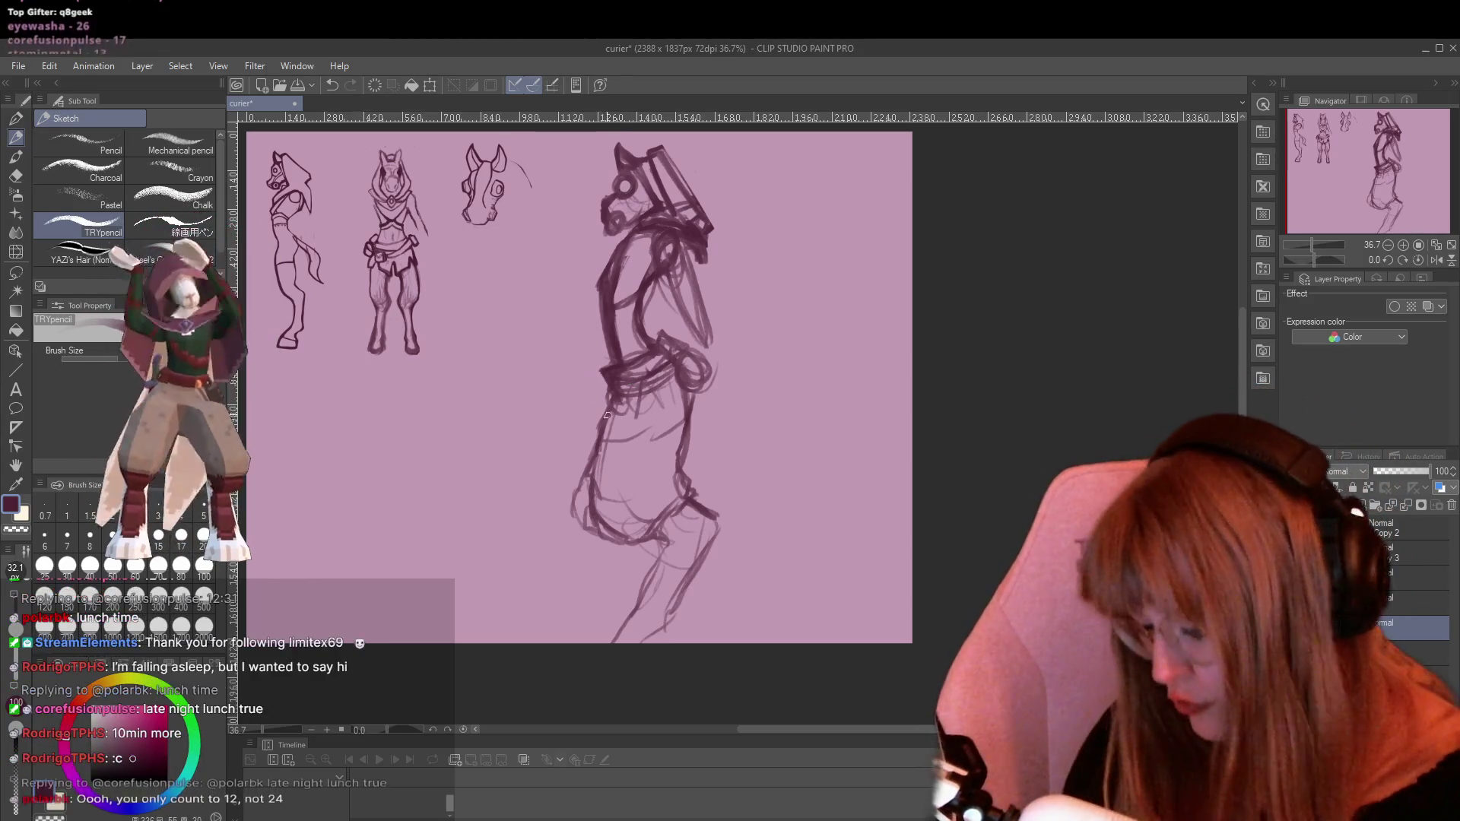
Erase the old left-leg lines down to the bottom of the leg
key(e)
drag(584, 508, 567, 460)
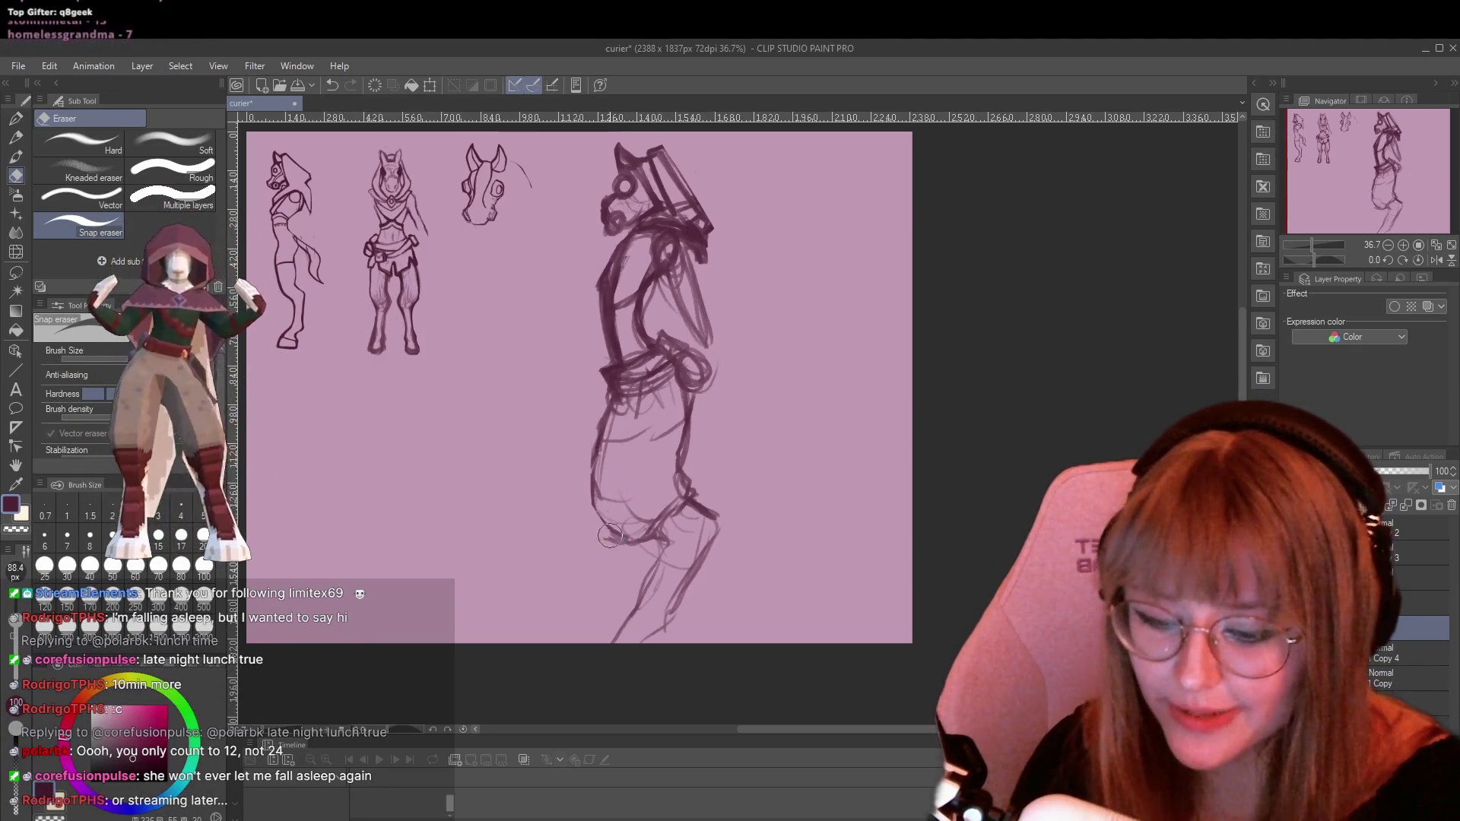
mouse_move(610, 536)
mouse_down()
mouse_move(628, 542)
mouse_move(599, 464)
mouse_move(604, 410)
mouse_move(603, 426)
mouse_move(617, 418)
mouse_up()
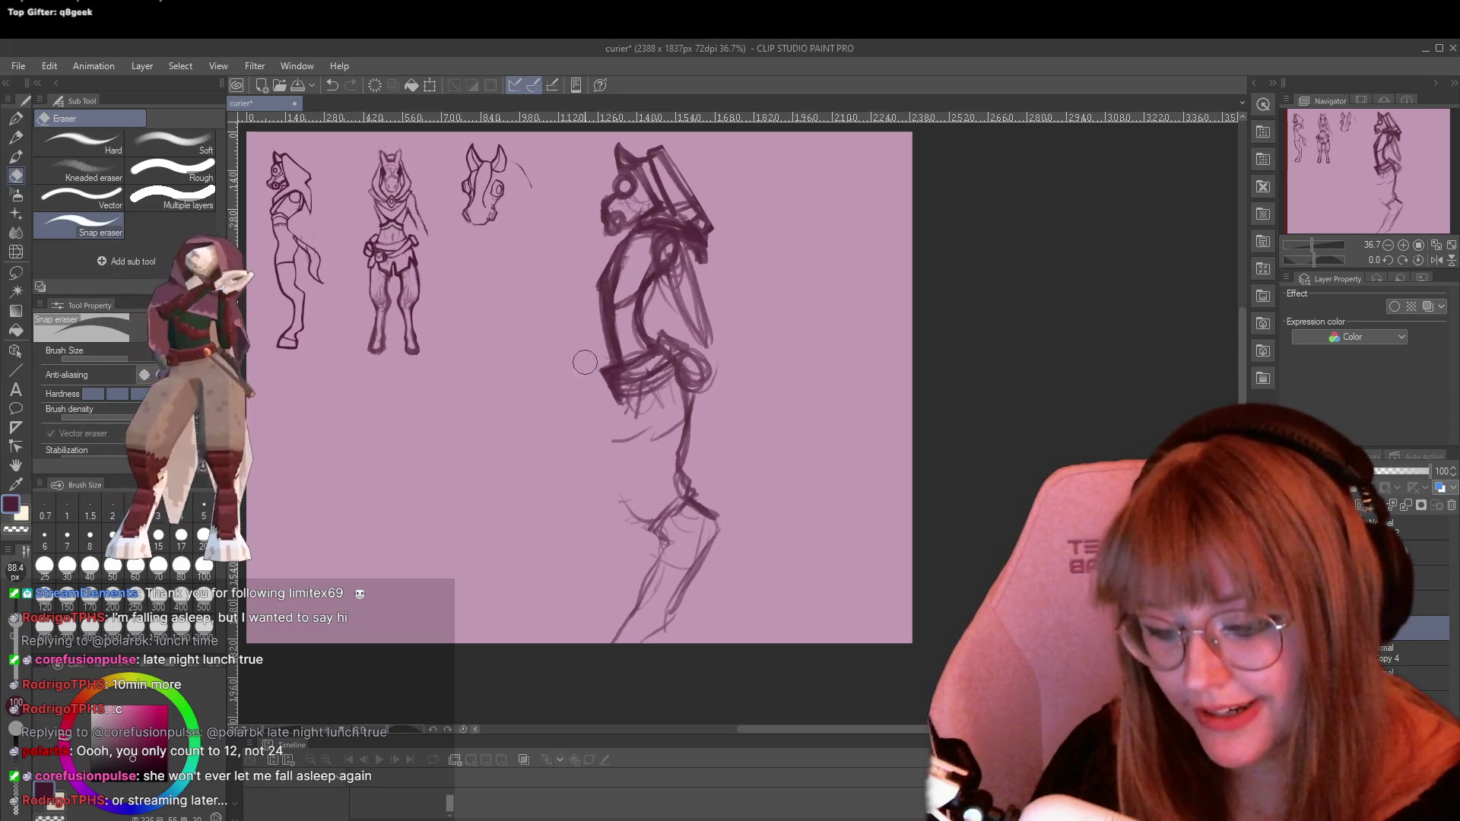
Sketch a new pencil contour down the lower body with light strokes along the legs
key(p)
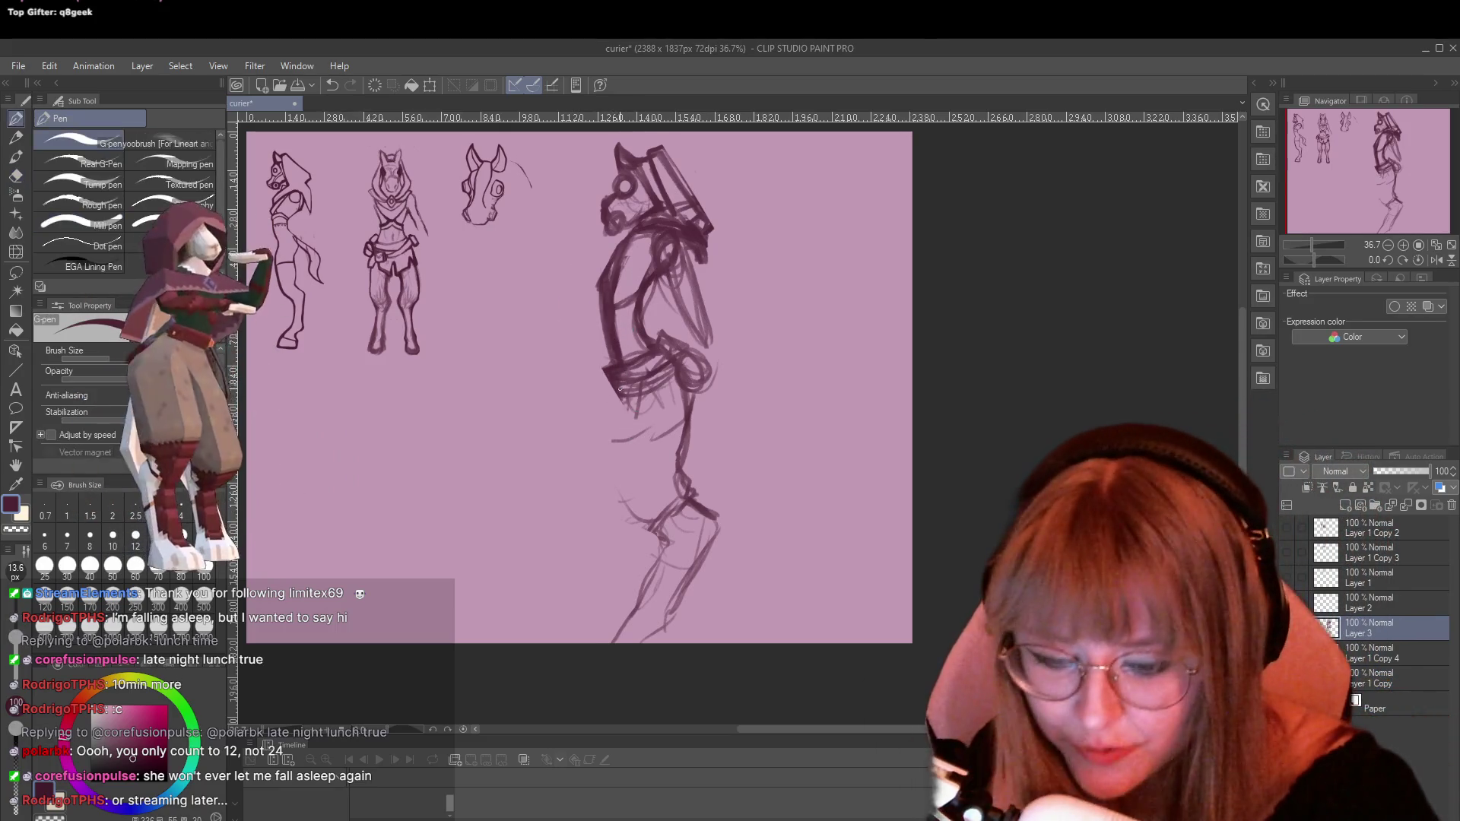
drag(617, 406, 654, 536)
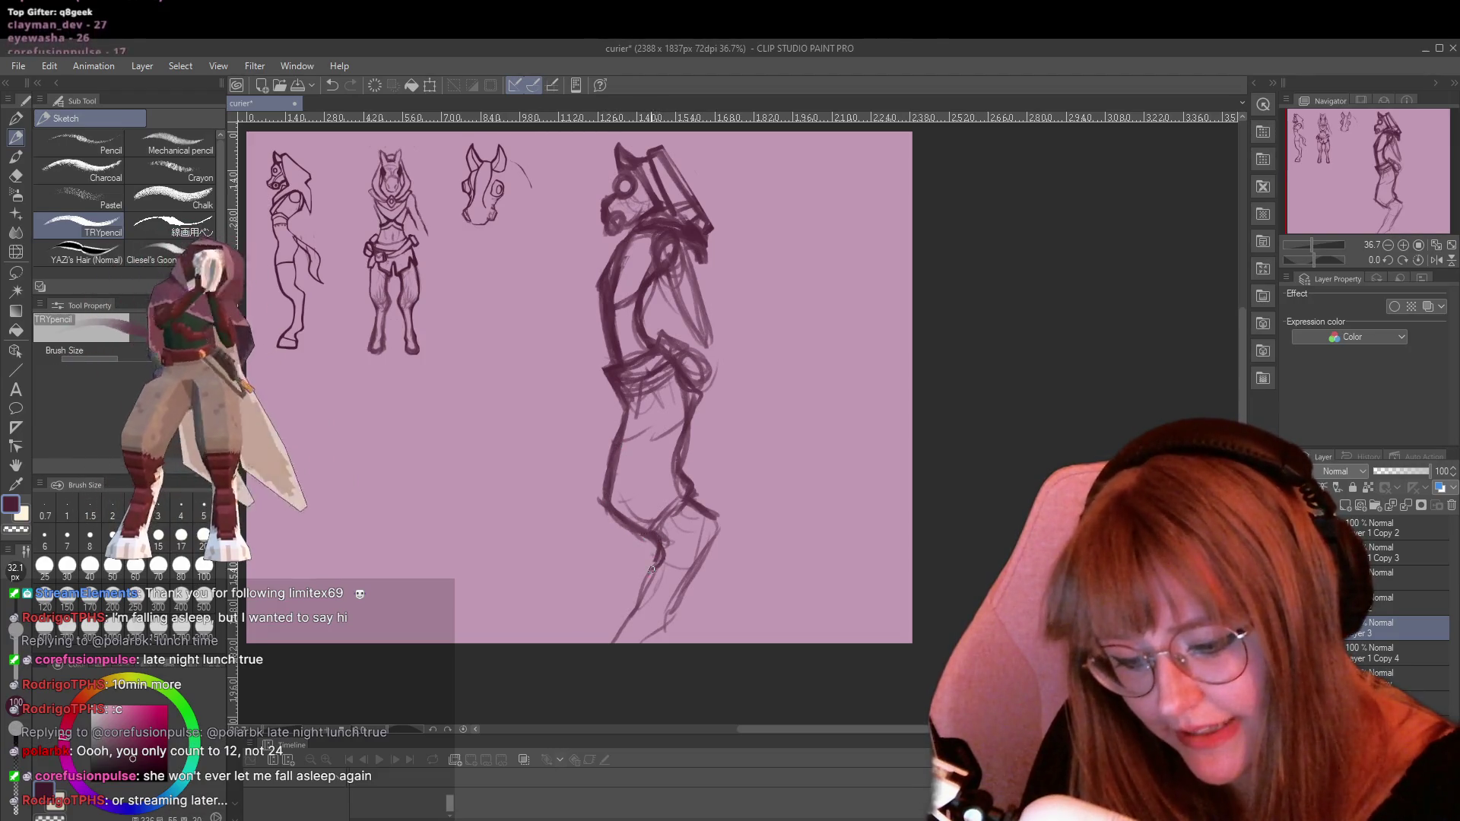
mouse_move(653, 571)
mouse_down()
mouse_move(622, 626)
mouse_move(663, 638)
mouse_up()
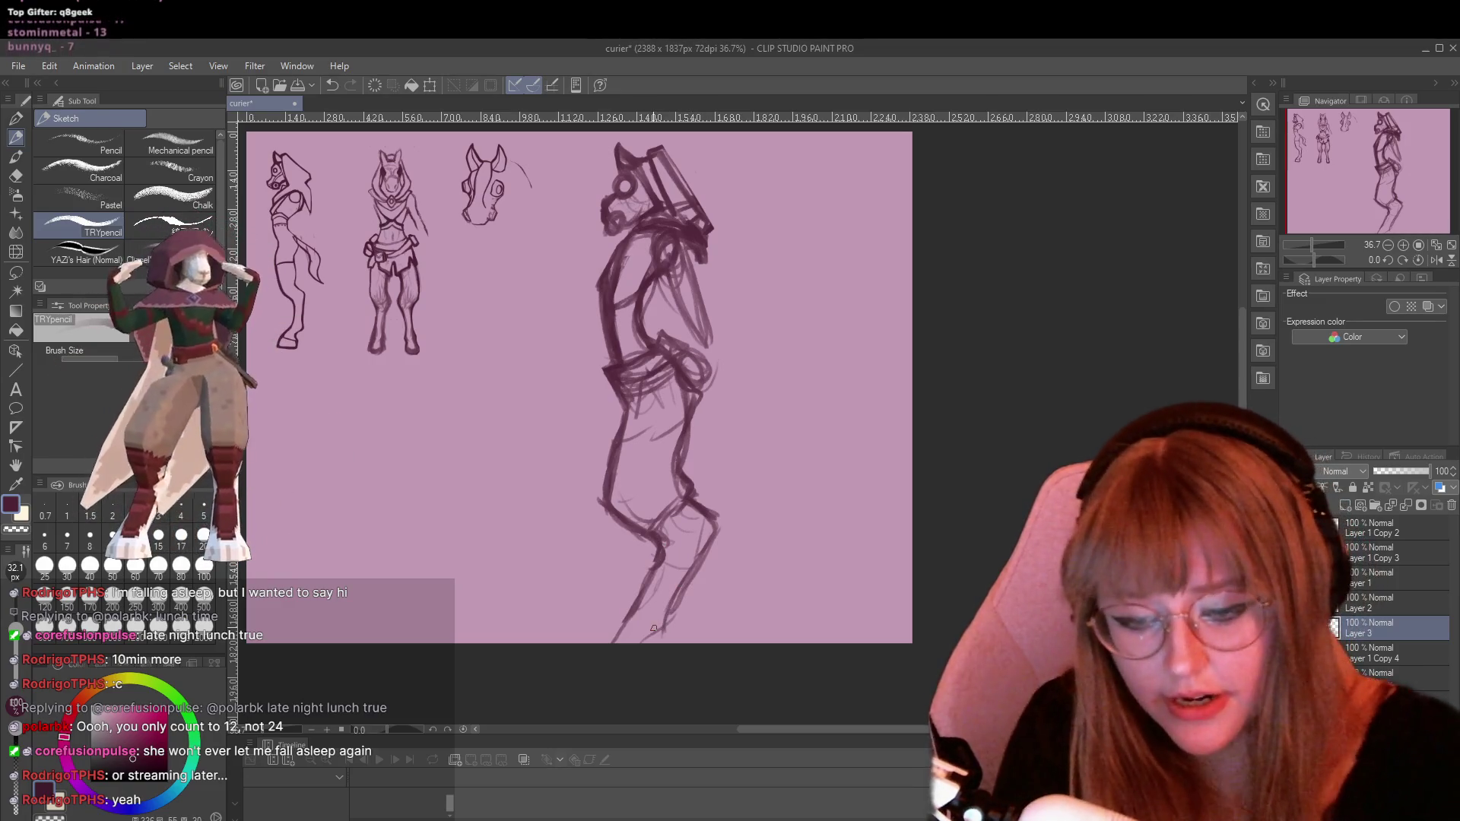
scroll(555, 467, down, 2)
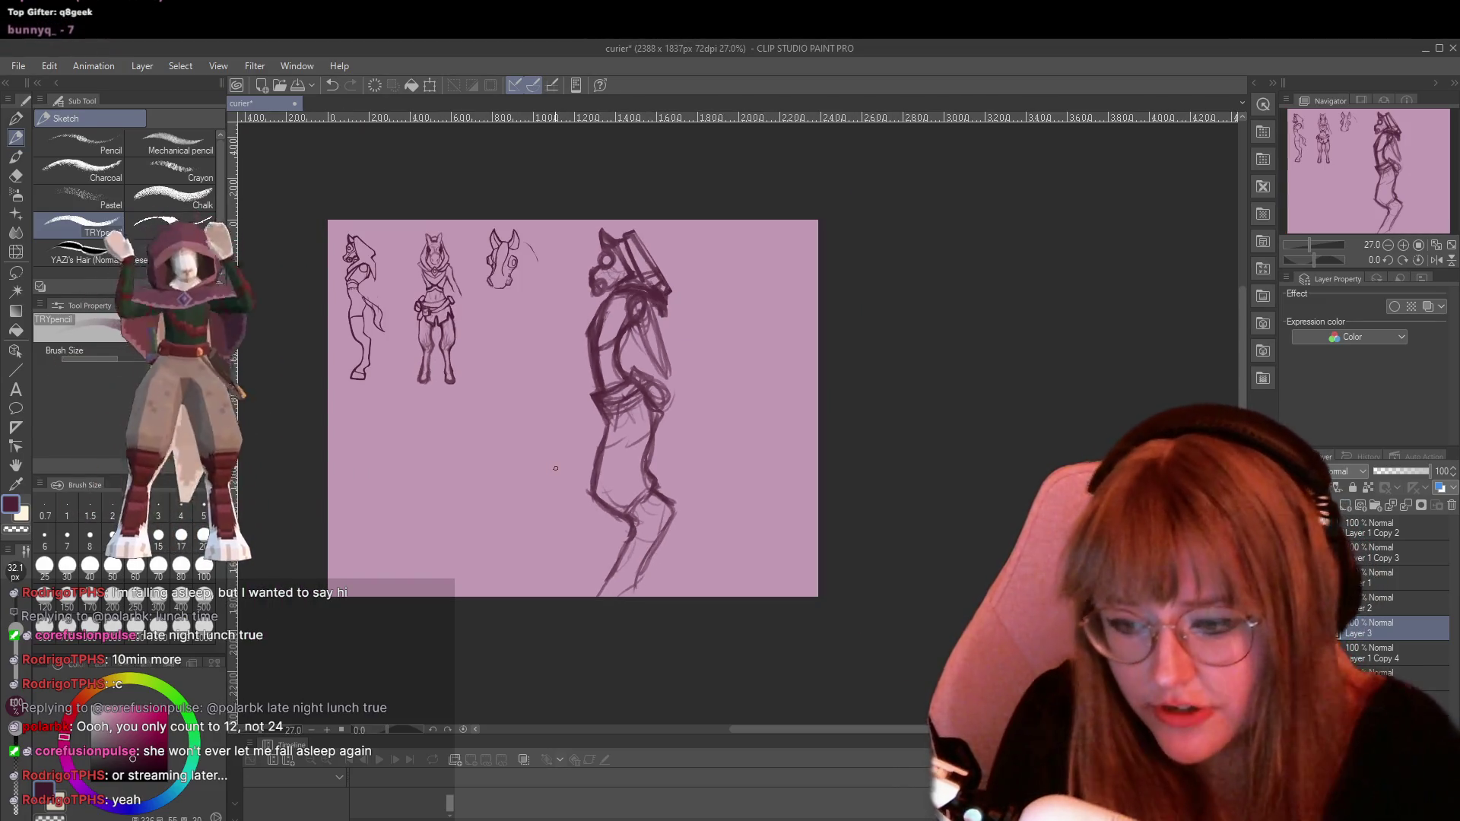
Lasso the large right-hand figure, shrink it from the corner, nudge it right and down, then deselect
click(15, 272)
mouse_move(605, 199)
mouse_down()
mouse_move(581, 370)
mouse_move(602, 389)
mouse_move(636, 366)
mouse_up()
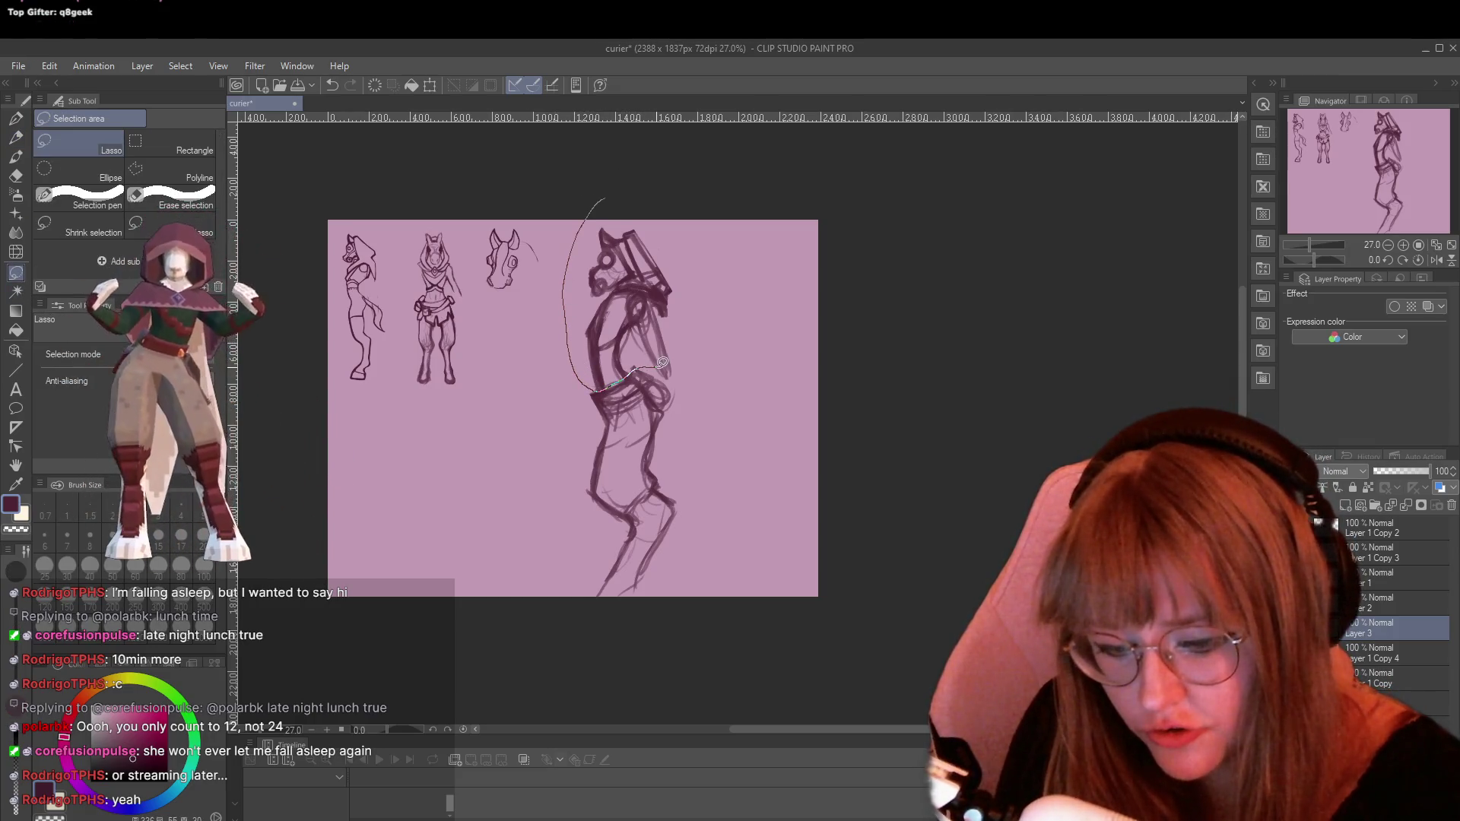
key(ctrl+t)
mouse_move(703, 271)
mouse_down()
mouse_move(633, 190)
mouse_move(719, 228)
mouse_move(707, 251)
mouse_move(638, 283)
mouse_move(616, 377)
mouse_up()
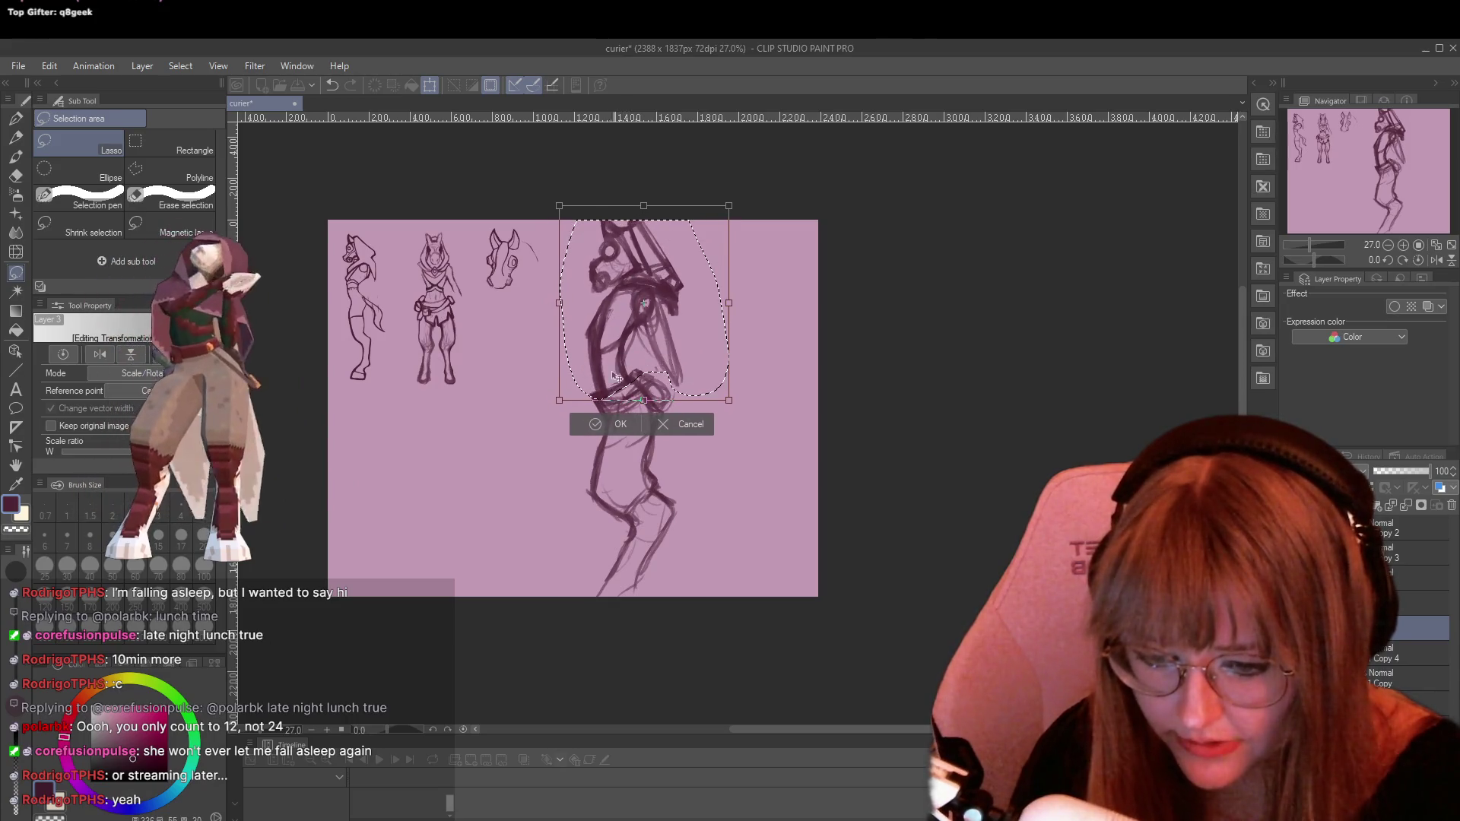
key(Return)
mouse_move(622, 191)
mouse_down()
mouse_move(550, 568)
mouse_move(621, 175)
mouse_up()
key(ctrl+t)
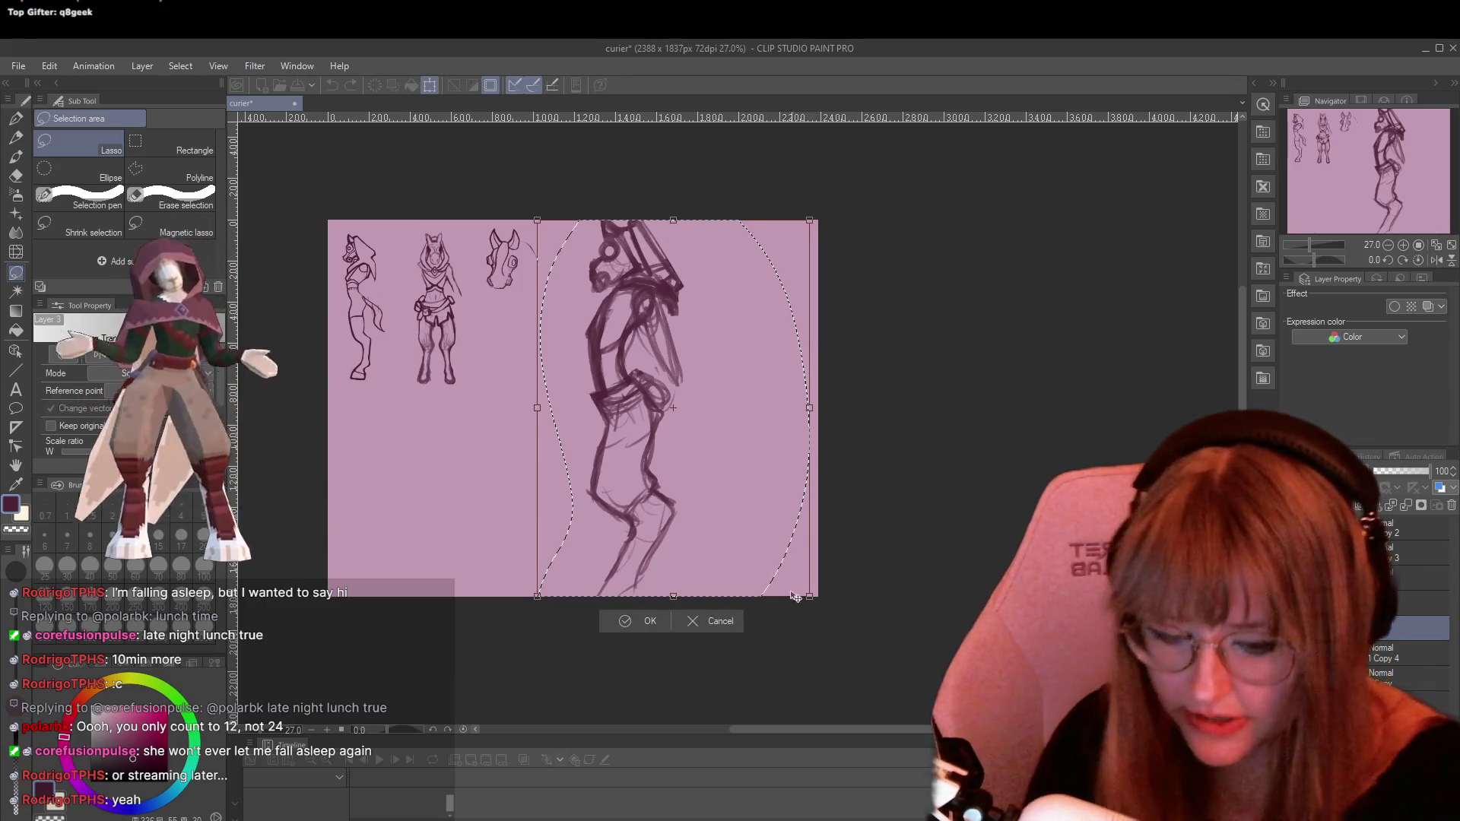
drag(811, 592, 724, 496)
drag(630, 361, 660, 390)
click(608, 543)
key(ctrl+d)
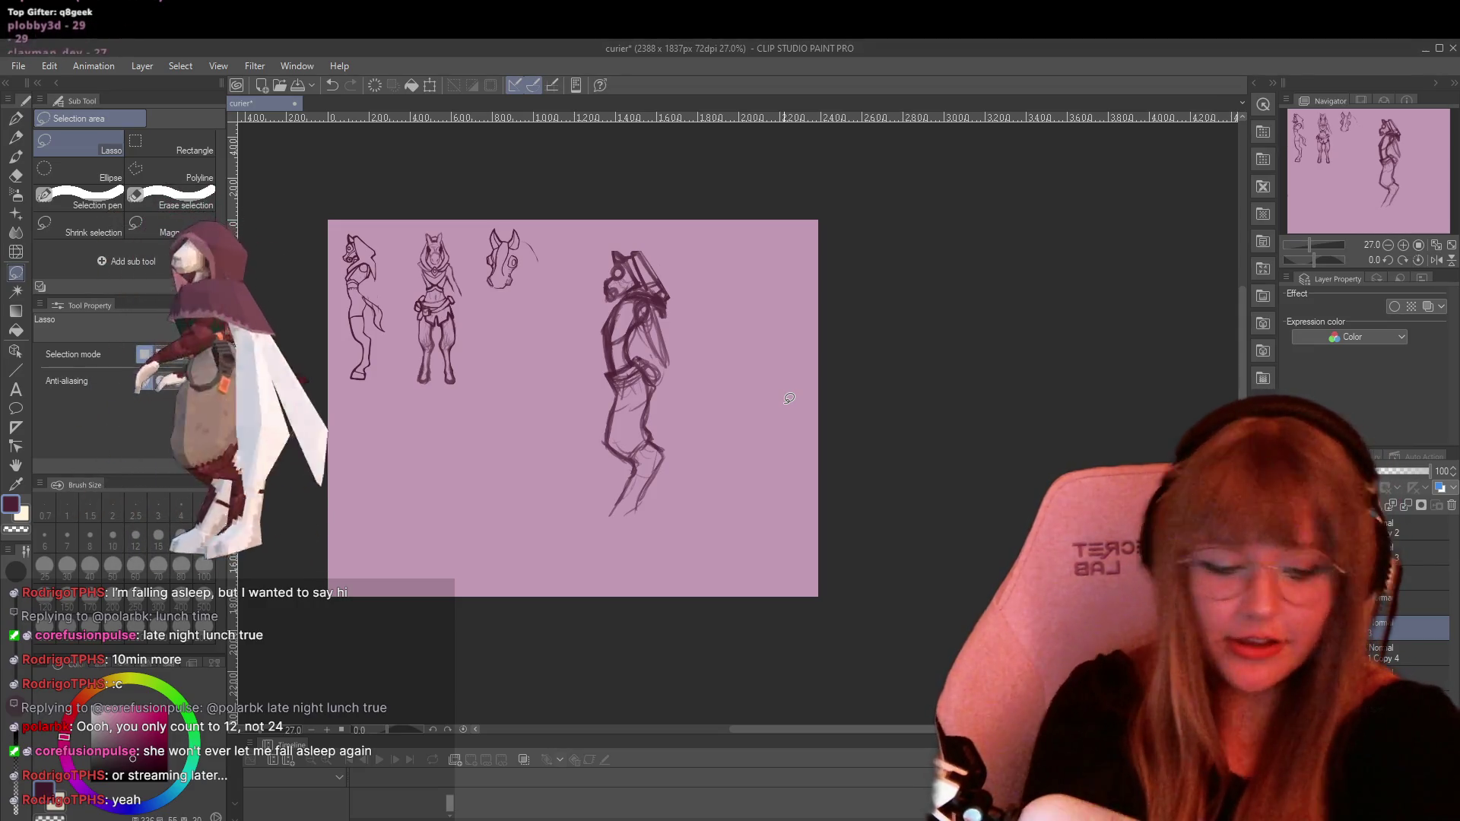
Zoom in and sketch the lower leg and foot outline with the TRYpencil
key(ctrl+plus)
key(ctrl+plus)
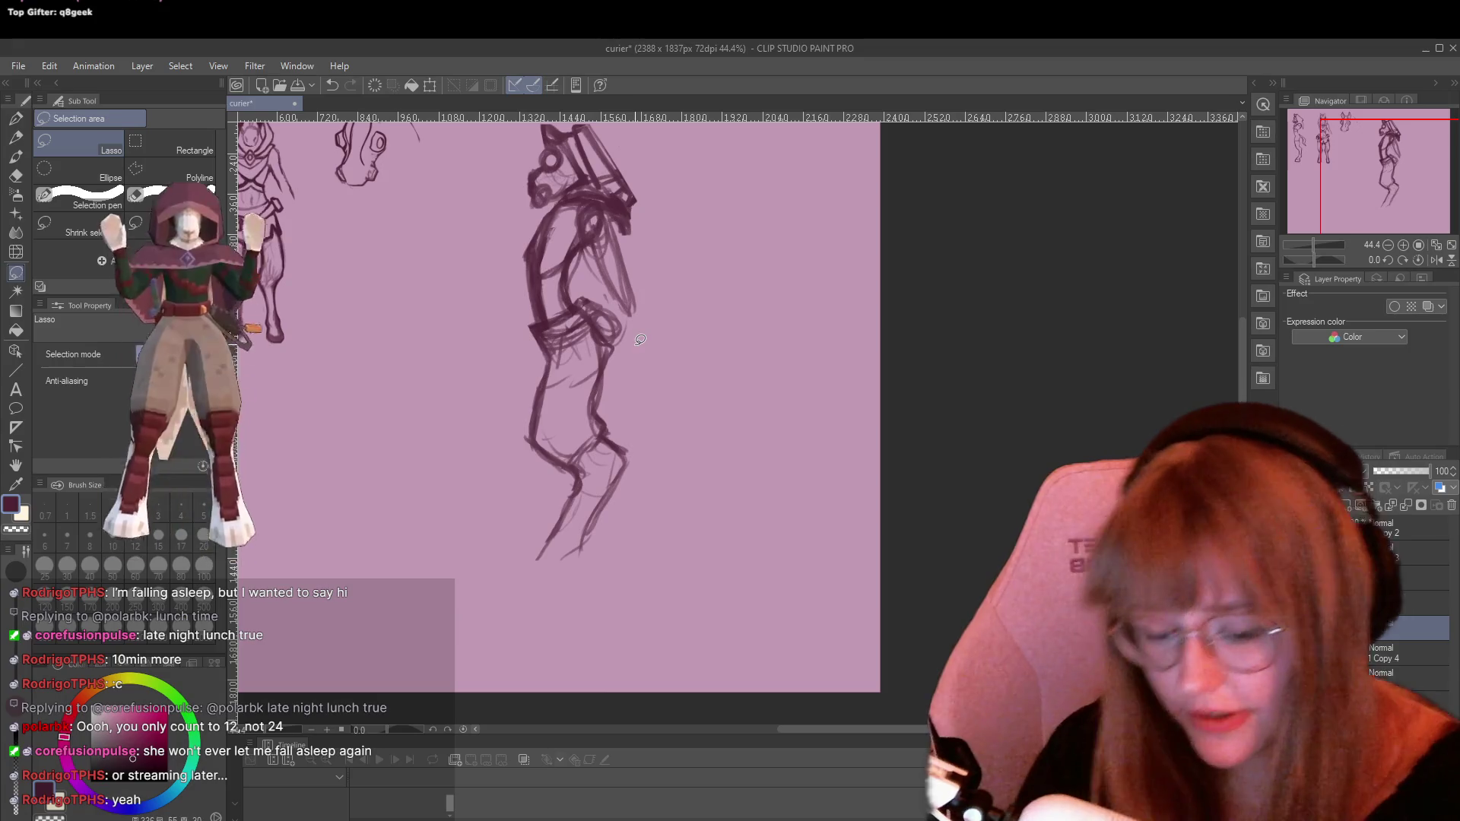
click(15, 139)
click(14, 139)
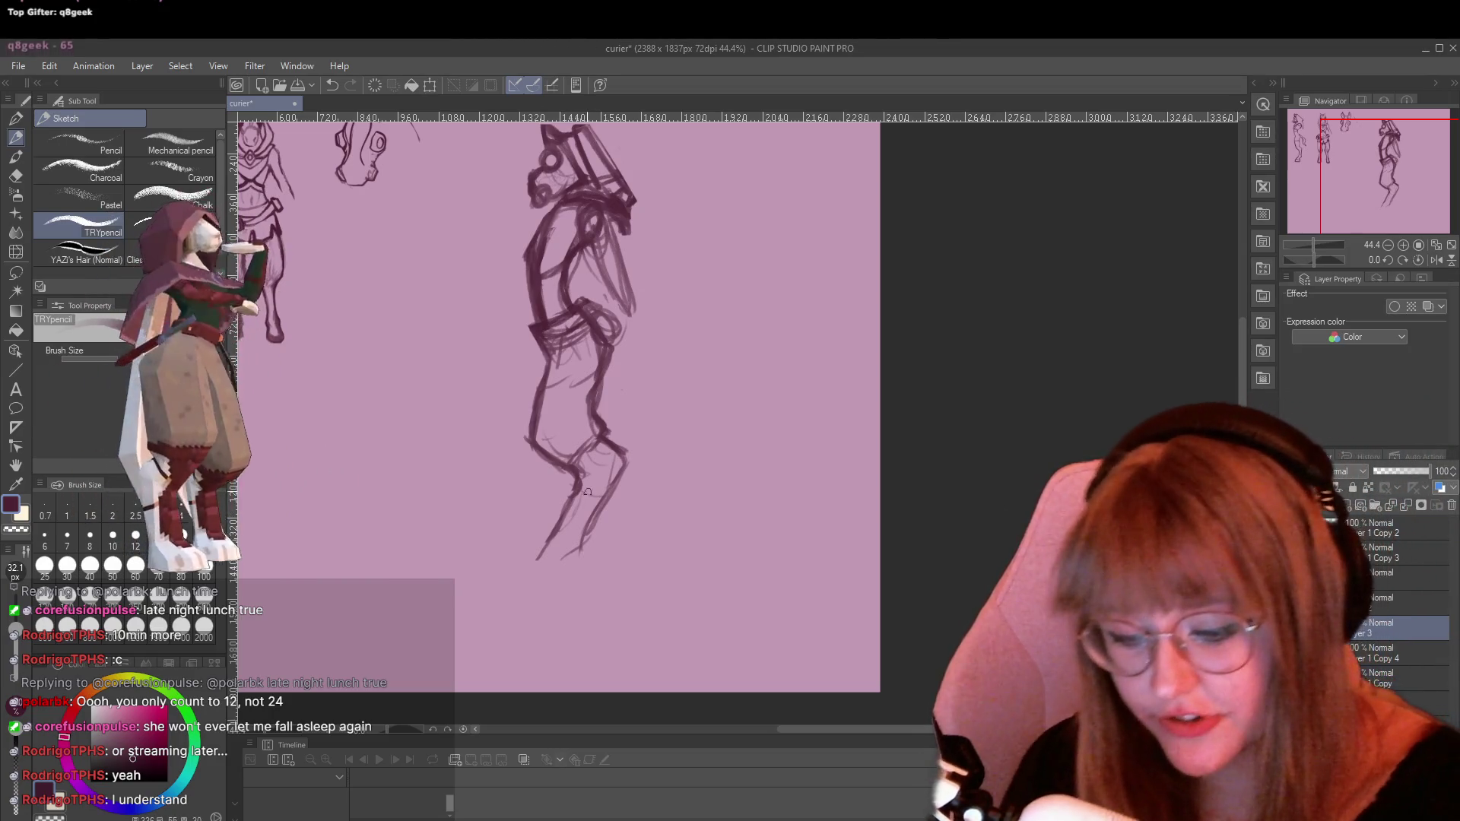
mouse_move(549, 442)
mouse_down()
mouse_move(527, 425)
mouse_move(566, 476)
mouse_up()
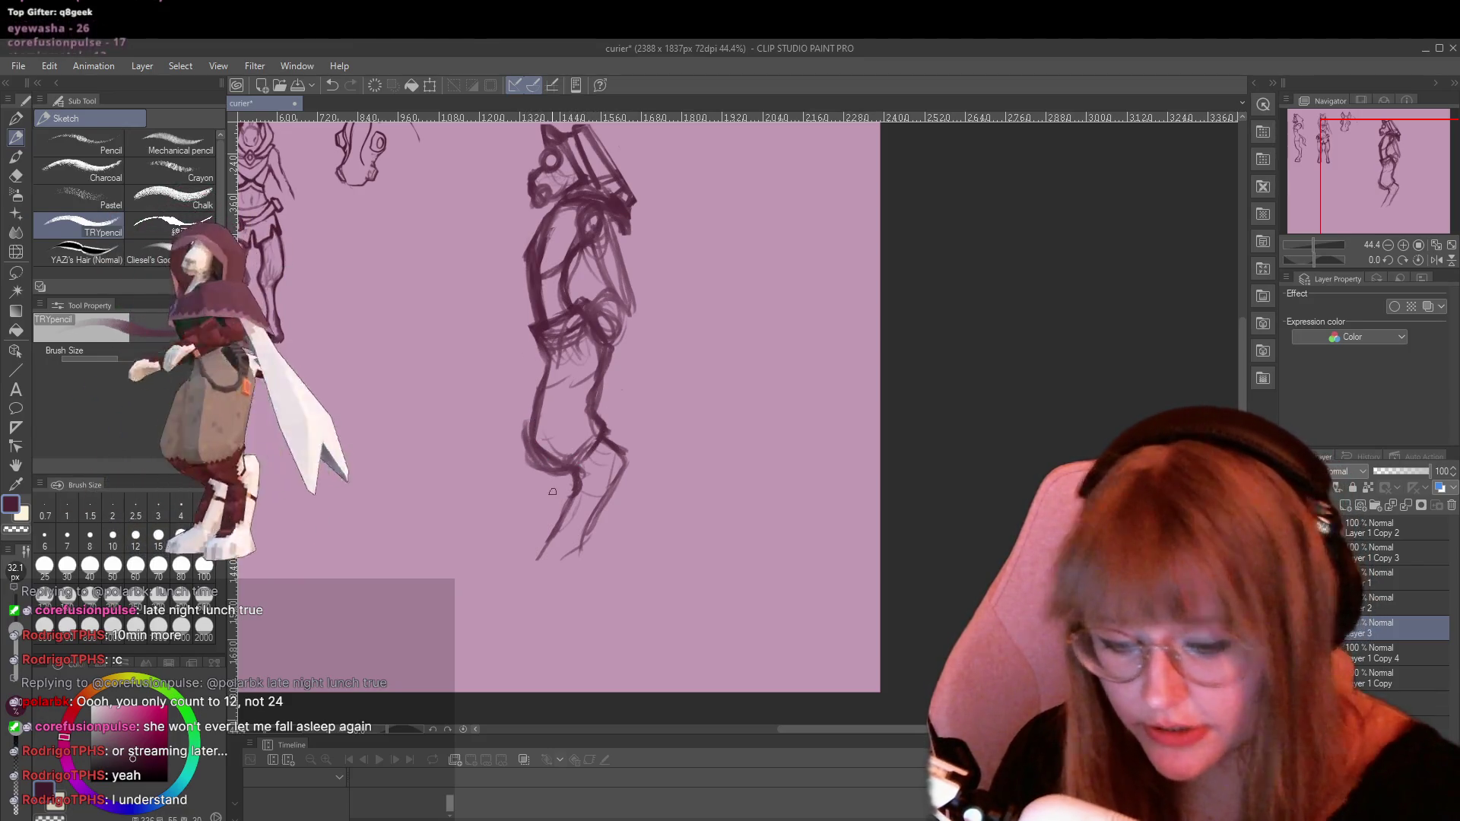
drag(576, 478, 519, 573)
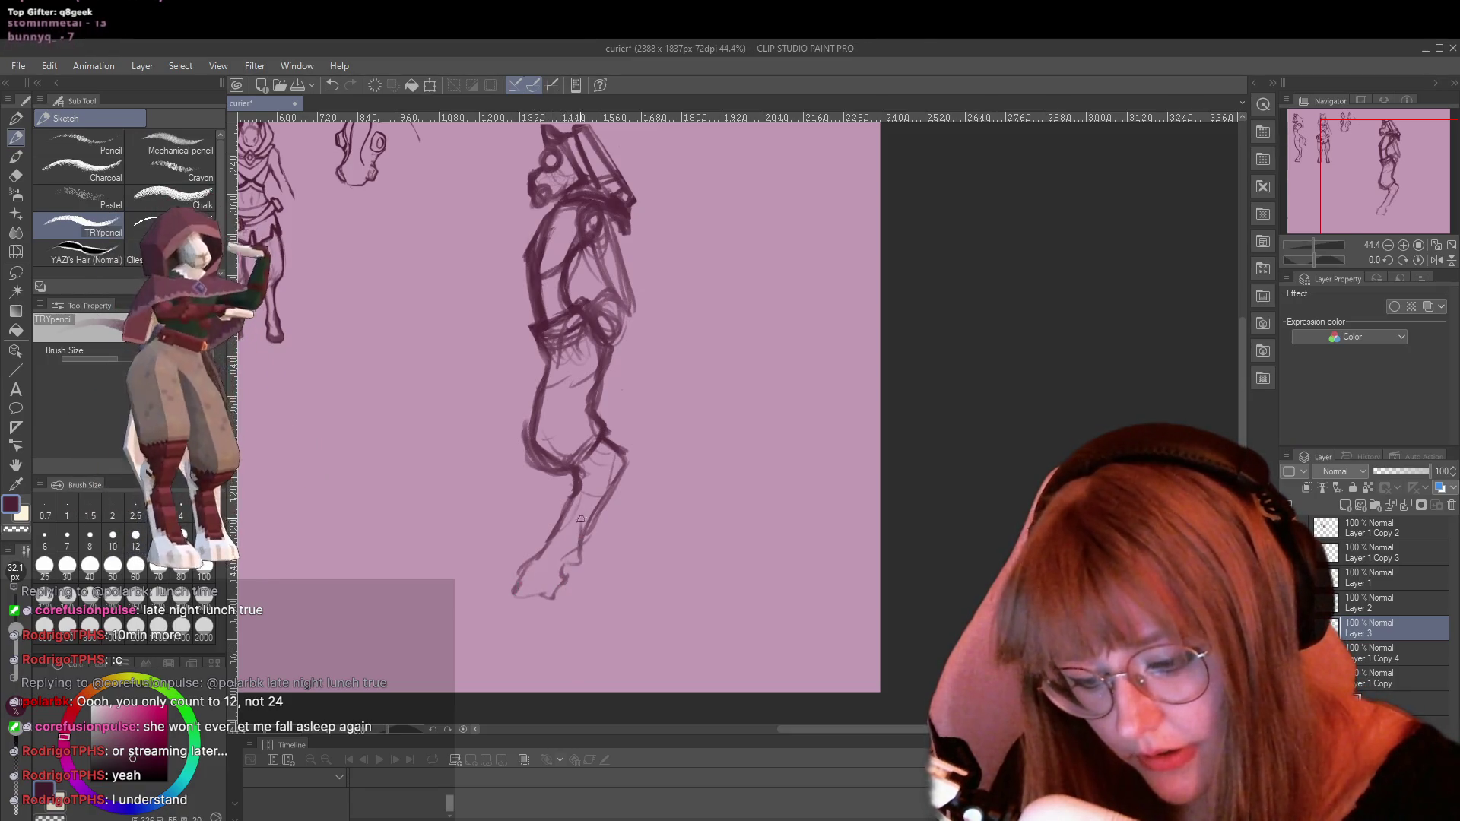
mouse_move(571, 564)
mouse_down()
mouse_move(525, 578)
mouse_move(559, 603)
mouse_move(562, 591)
mouse_up()
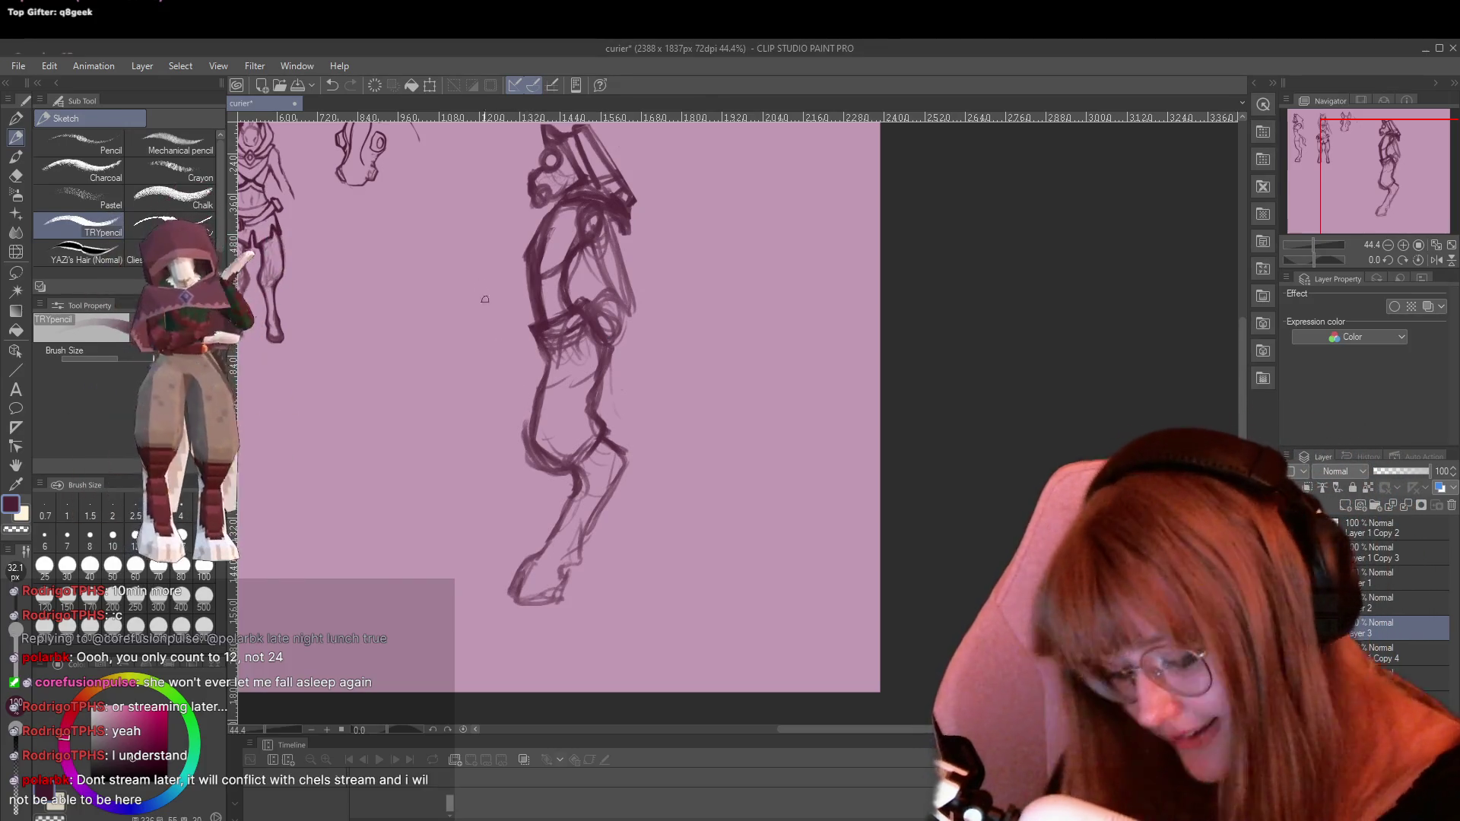
Erase part of the lower-leg strokes, then return to the sketch pencil
key(e)
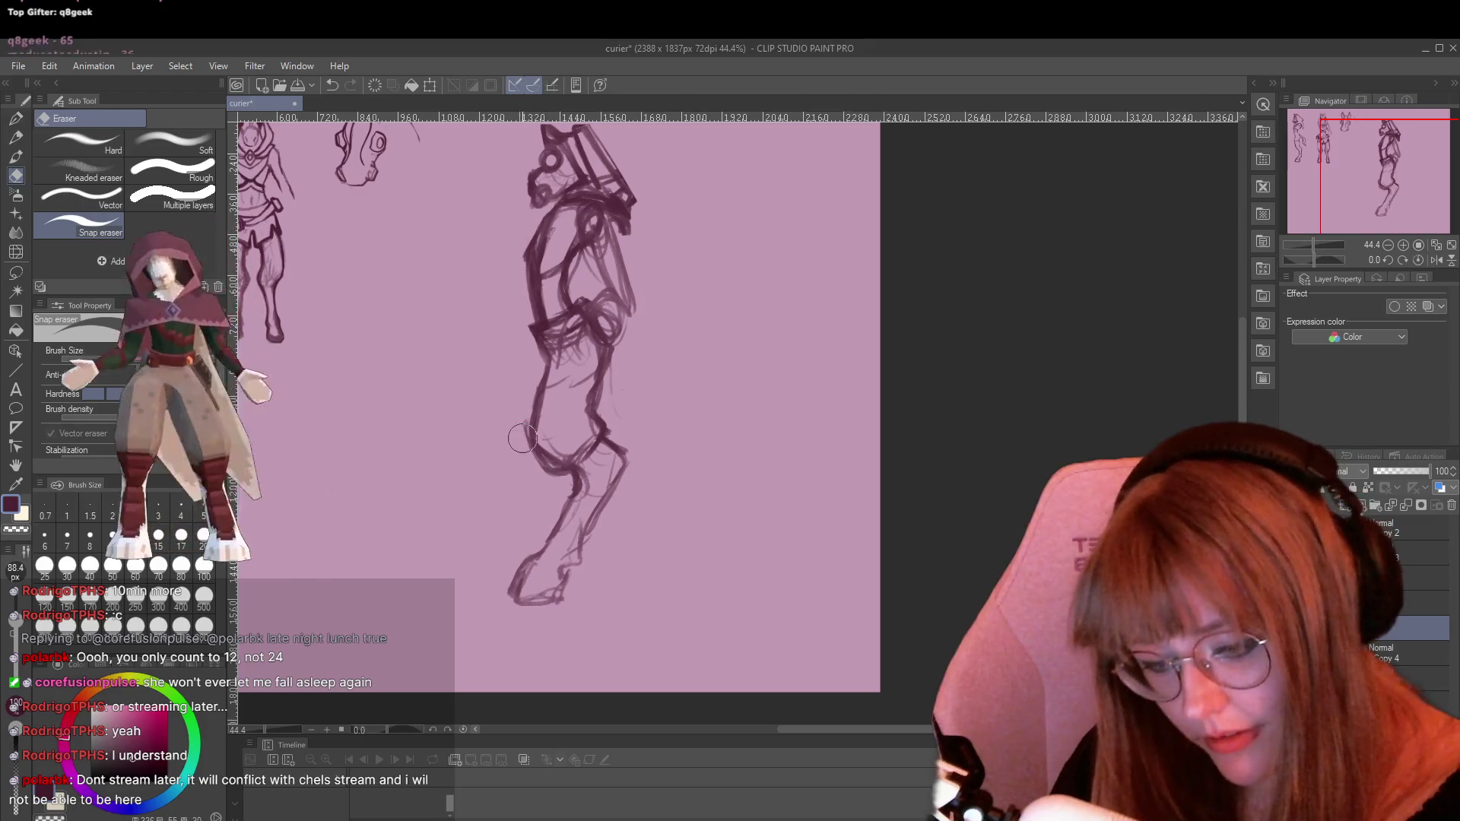
mouse_move(547, 448)
mouse_down()
mouse_move(574, 449)
mouse_move(568, 521)
mouse_move(525, 590)
mouse_move(538, 609)
mouse_move(571, 549)
mouse_move(554, 552)
mouse_up()
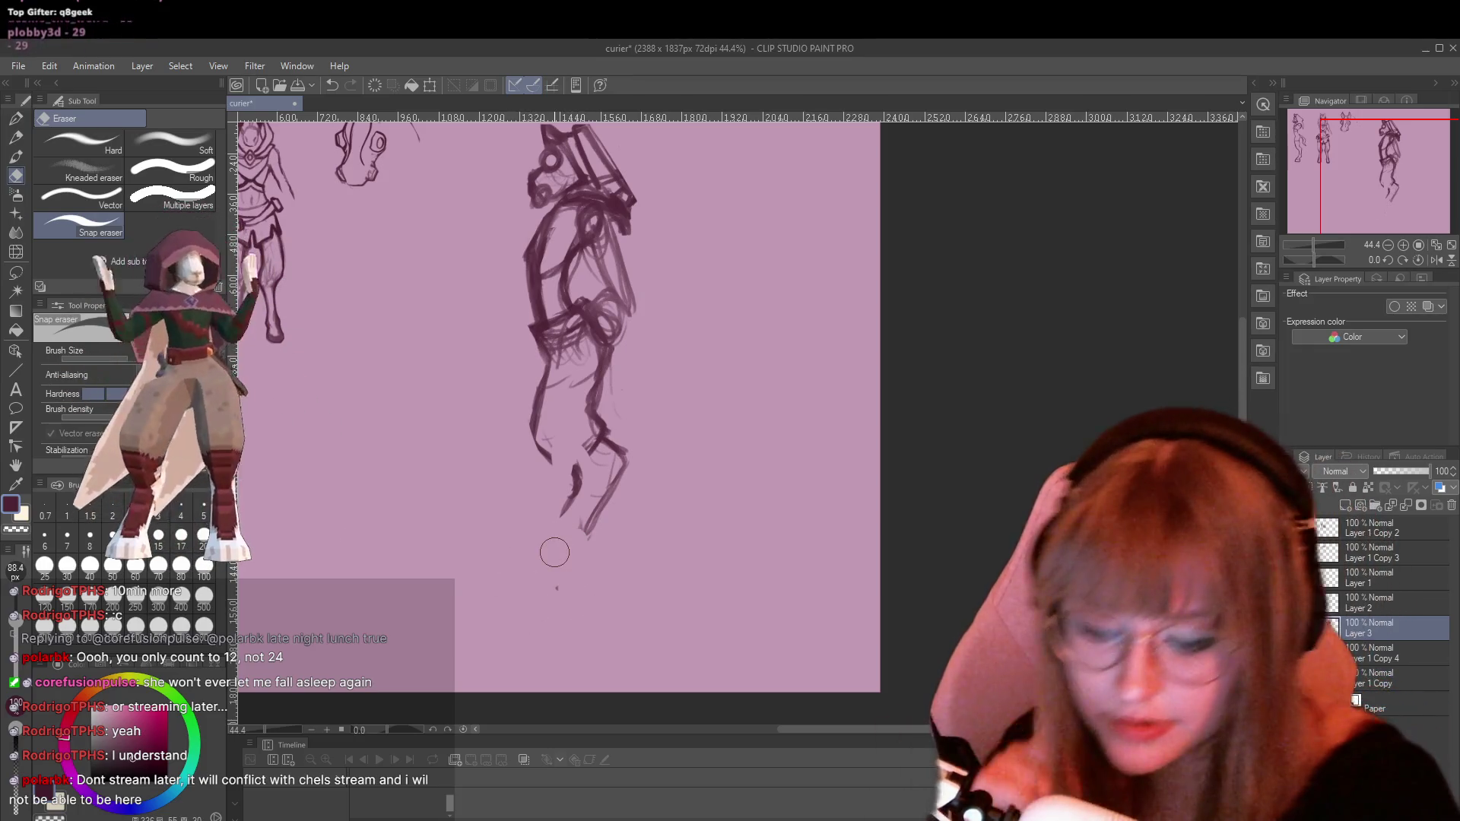
key(p)
key(p)
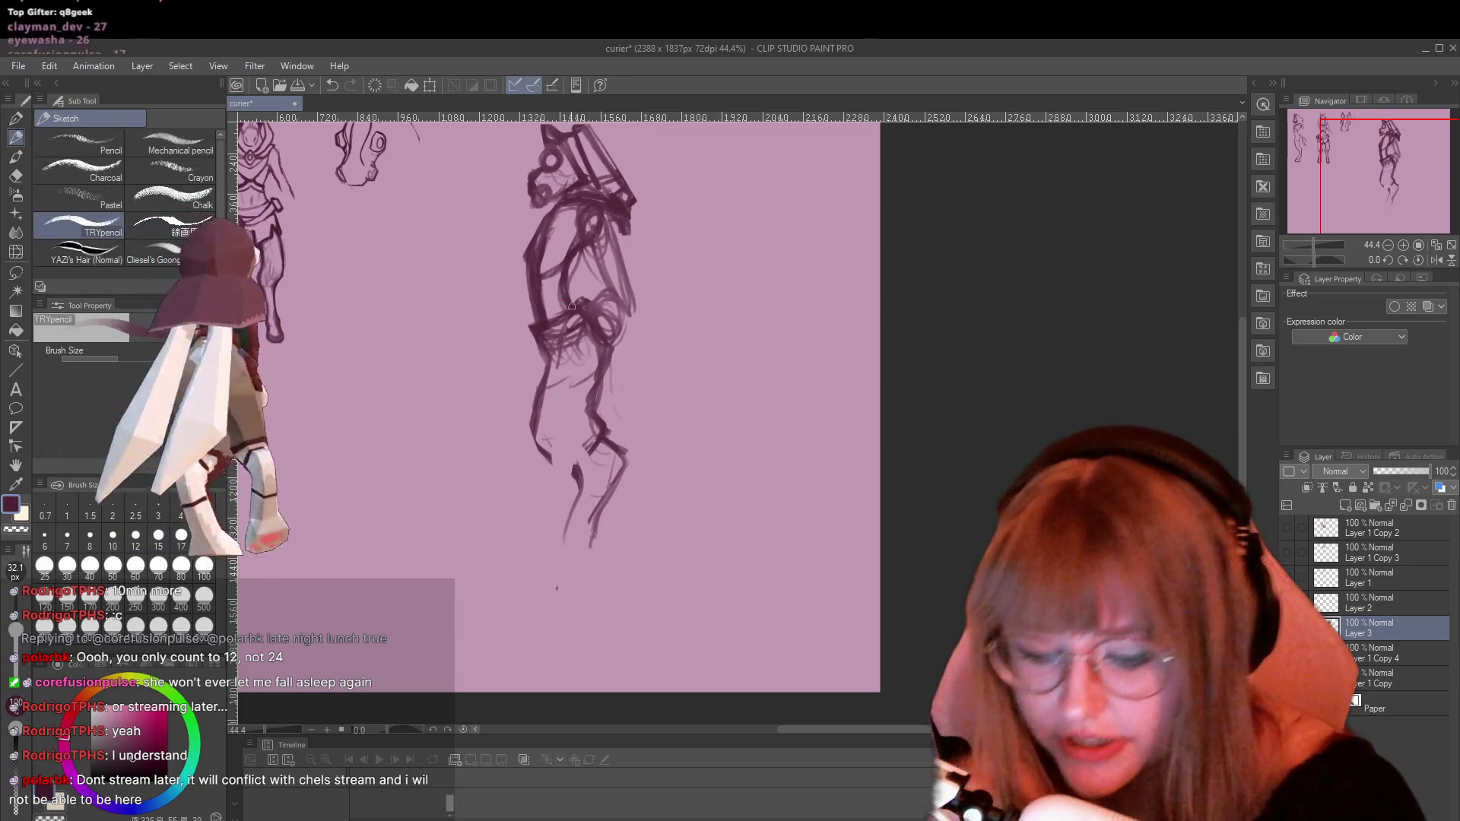
scroll(567, 293, up, 2)
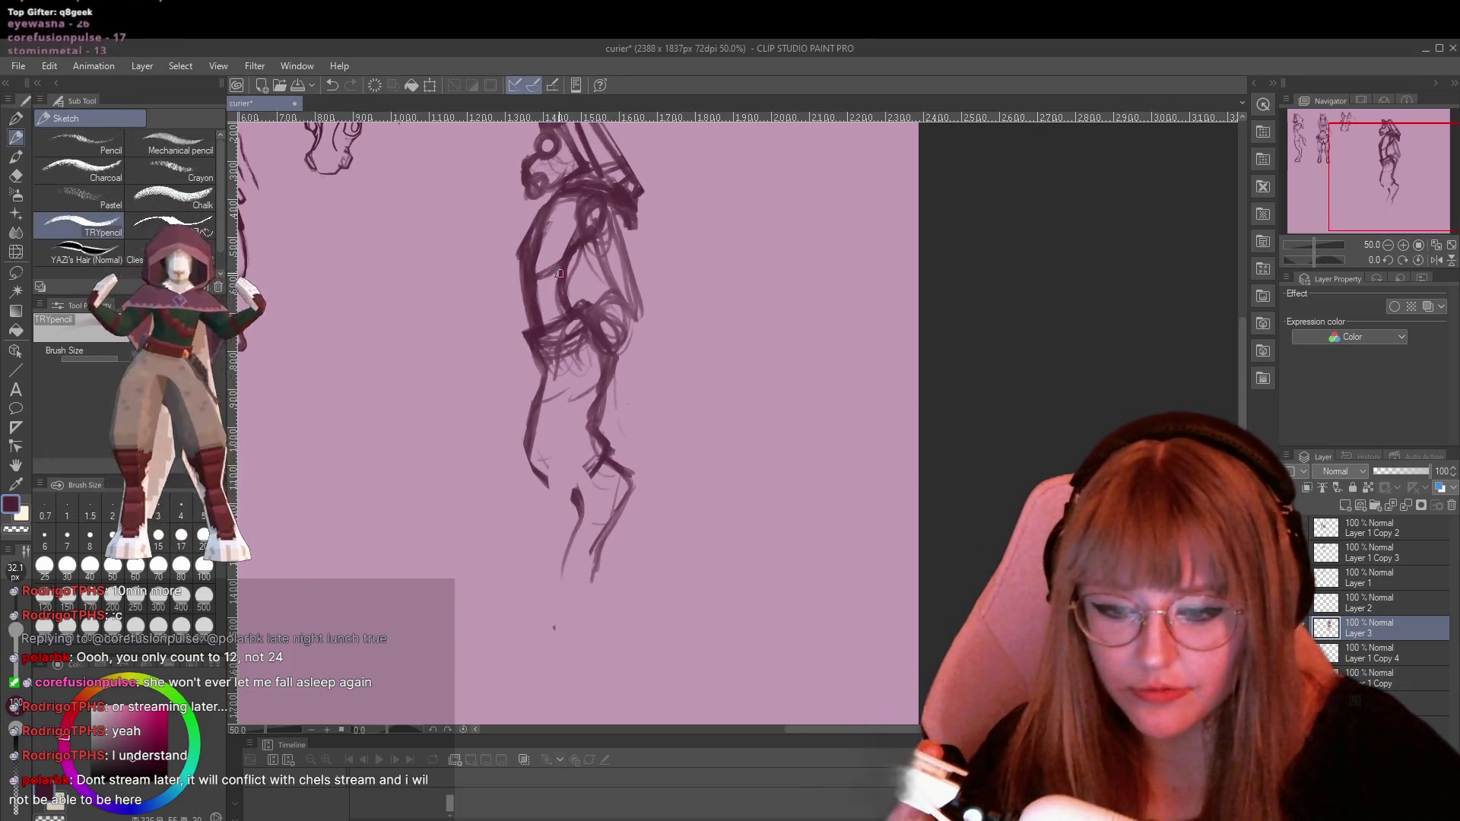
Zoom in, darken the lines around the hip circle, then erase the faint left contour strokes
scroll(560, 274, up, 1)
scroll(559, 274, up, 1)
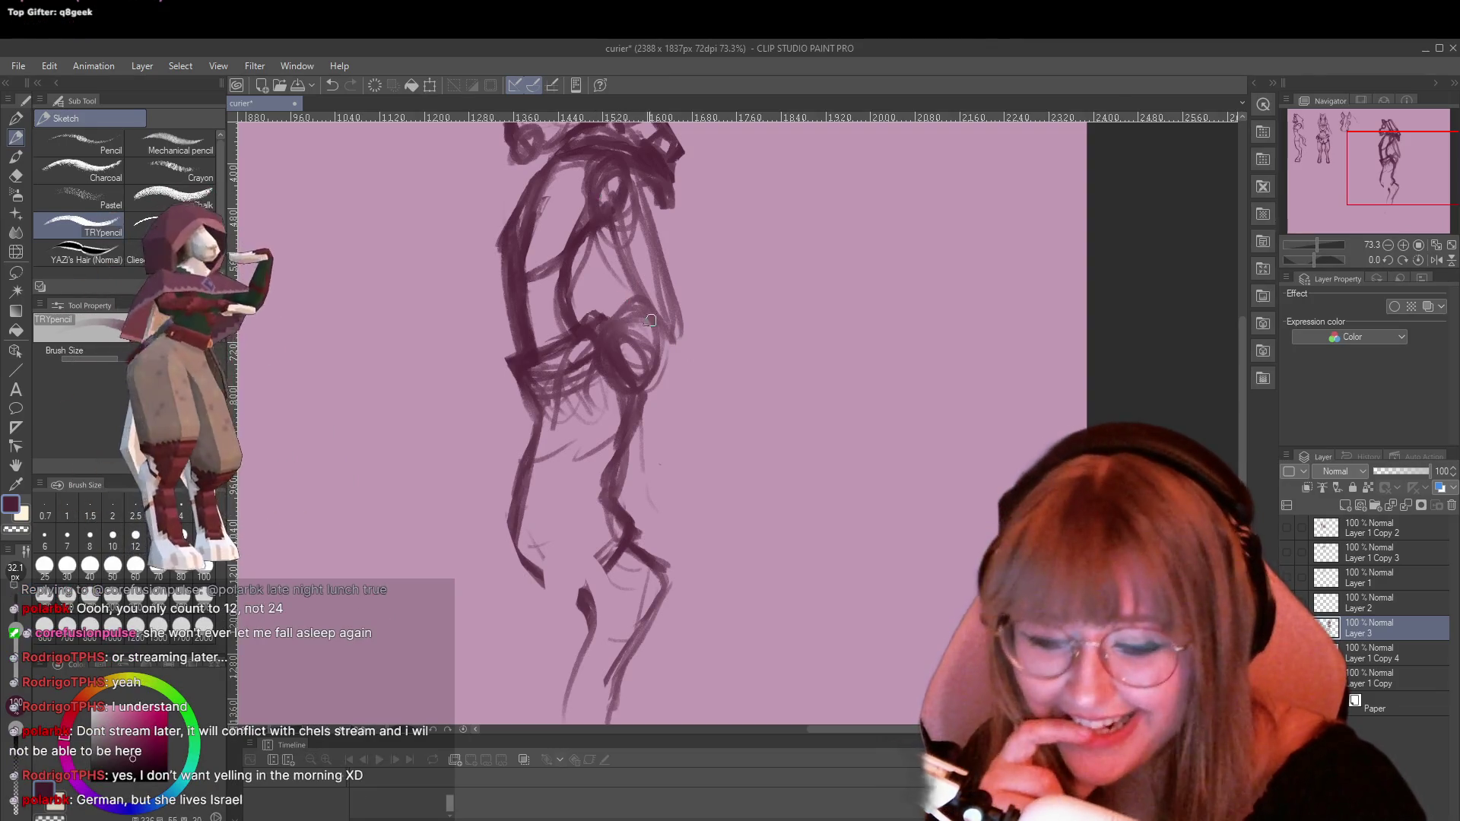
drag(657, 355, 595, 329)
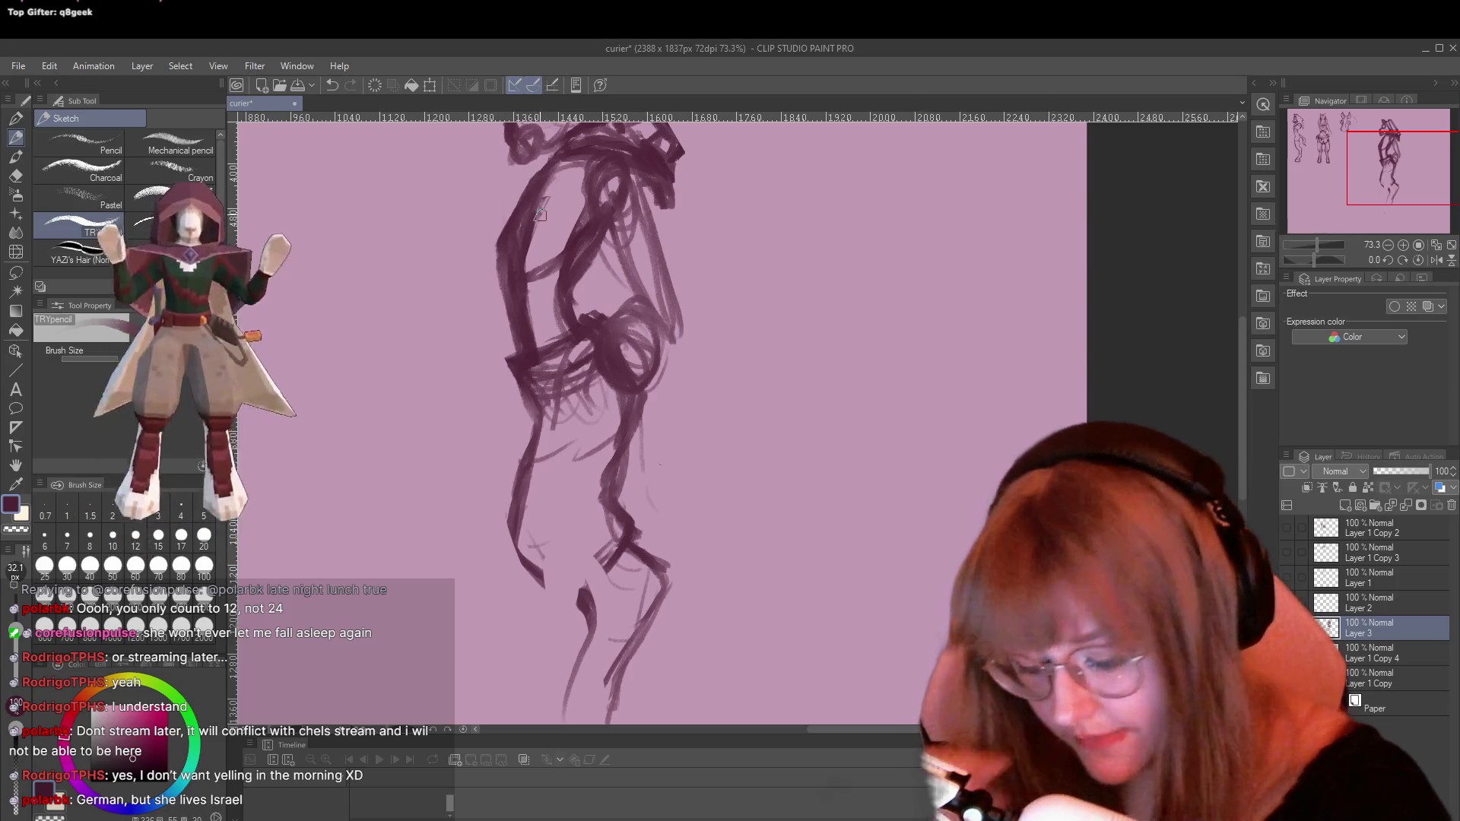
key(e)
mouse_move(530, 219)
mouse_down()
mouse_move(521, 285)
mouse_move(543, 194)
mouse_move(520, 281)
mouse_move(532, 335)
mouse_move(601, 172)
mouse_move(616, 228)
mouse_move(613, 184)
mouse_move(654, 319)
mouse_move(620, 274)
mouse_move(681, 417)
mouse_move(577, 301)
mouse_move(612, 221)
mouse_move(581, 213)
mouse_move(540, 391)
mouse_move(541, 368)
mouse_move(574, 353)
mouse_move(605, 387)
mouse_move(572, 389)
mouse_move(541, 559)
mouse_move(575, 534)
mouse_move(604, 551)
mouse_move(592, 381)
mouse_move(600, 422)
mouse_move(642, 407)
mouse_move(637, 496)
mouse_move(665, 547)
mouse_move(639, 532)
mouse_up()
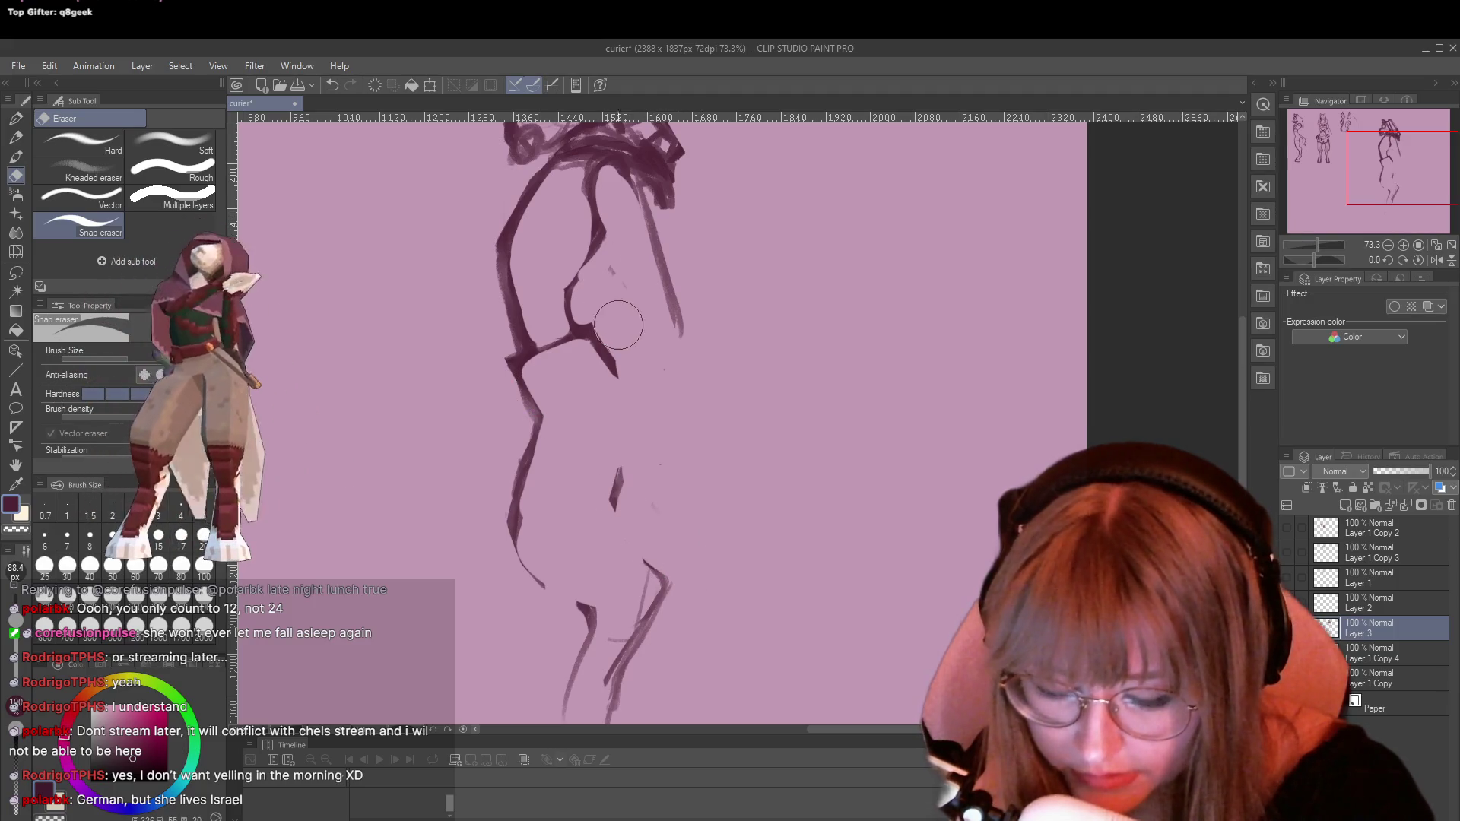
Draw fresh pencil strokes along the waist, hip curve, upper leg and lower-left leg contour
key(p)
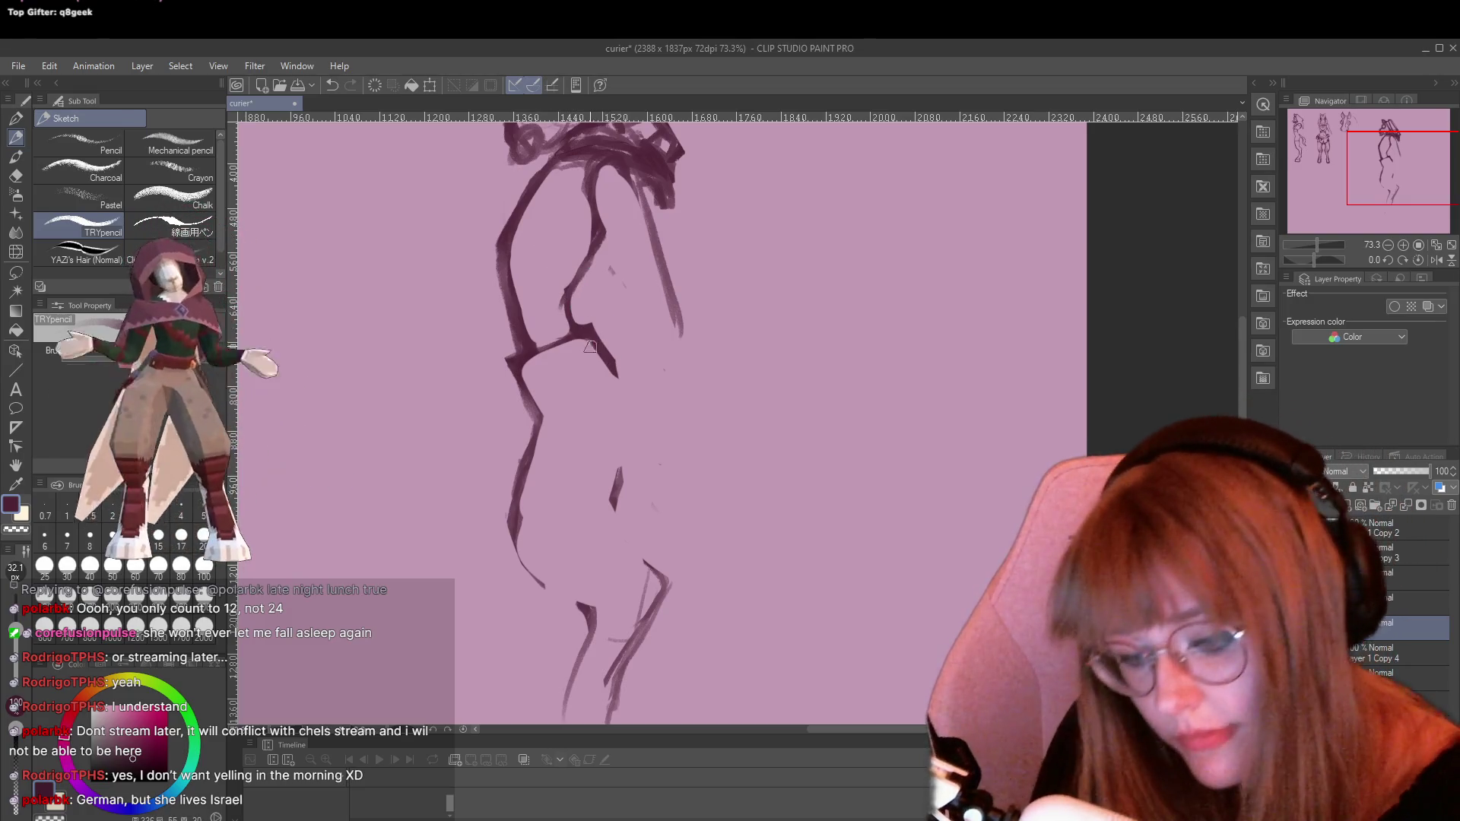
mouse_move(590, 346)
mouse_down()
mouse_move(643, 395)
mouse_move(637, 460)
mouse_up()
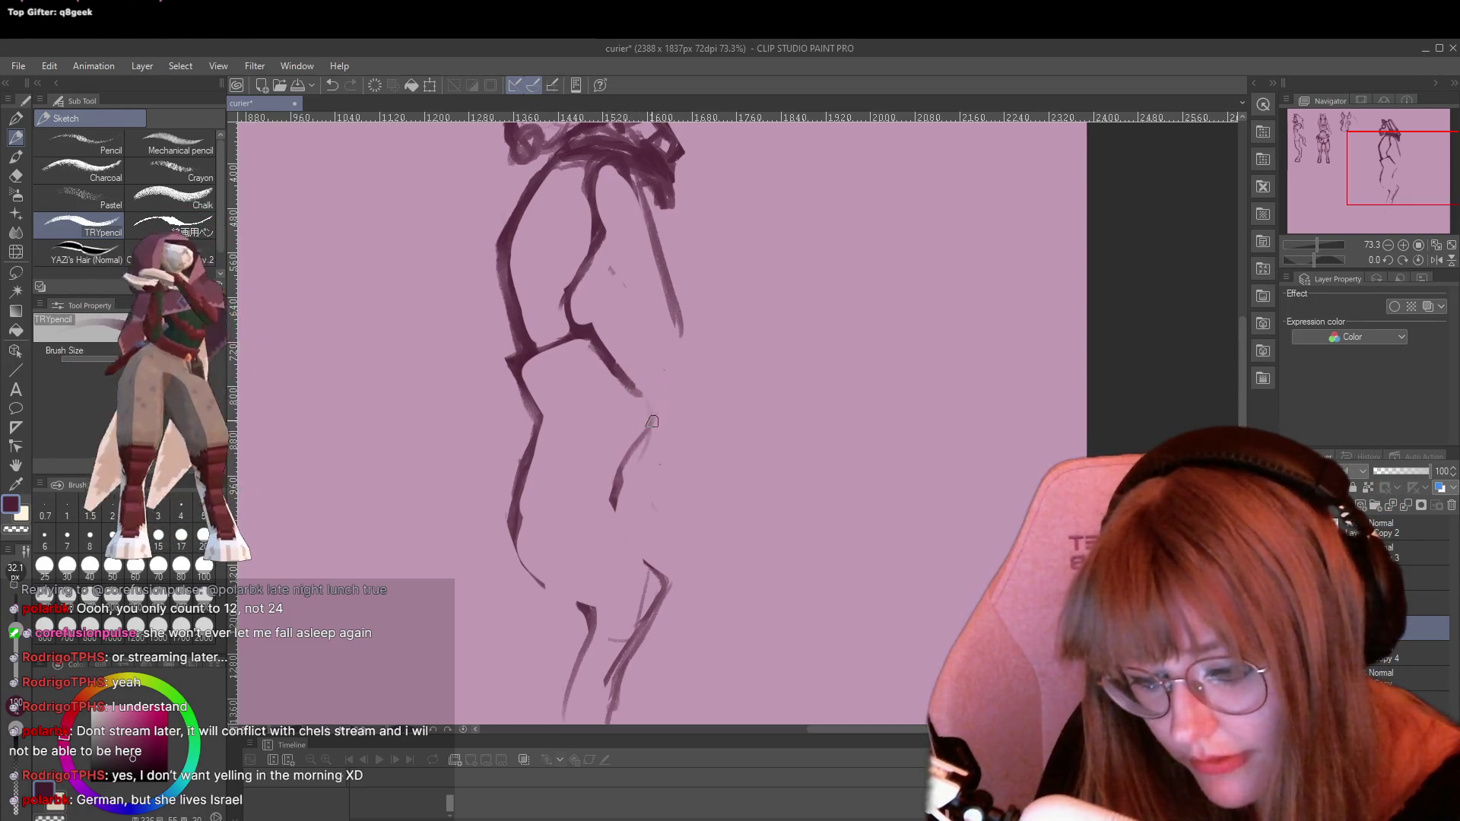
mouse_move(618, 479)
mouse_down()
mouse_move(608, 521)
mouse_move(642, 562)
mouse_up()
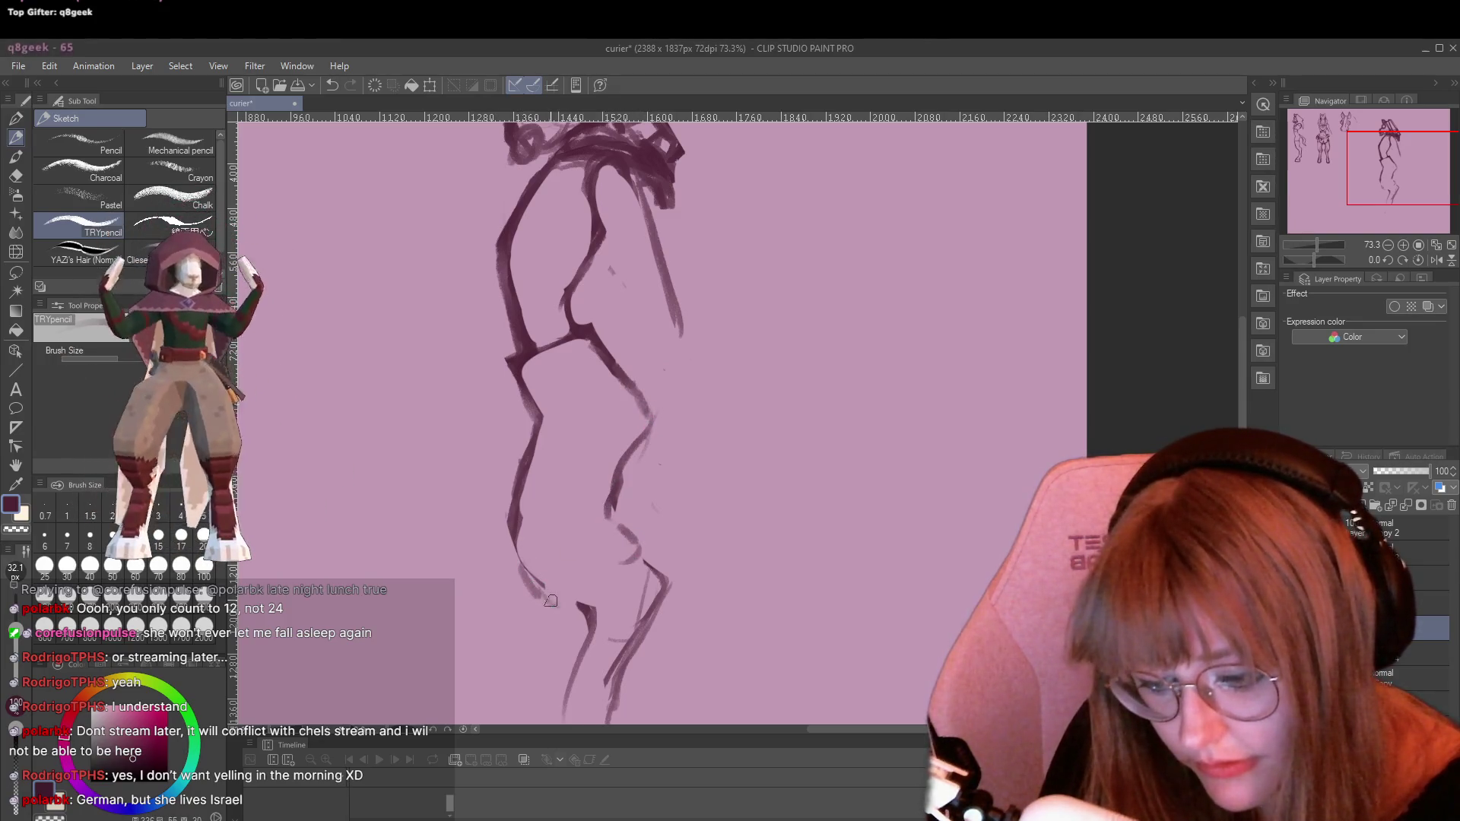
mouse_move(583, 606)
mouse_down()
mouse_move(514, 527)
mouse_move(562, 609)
mouse_move(596, 604)
mouse_up()
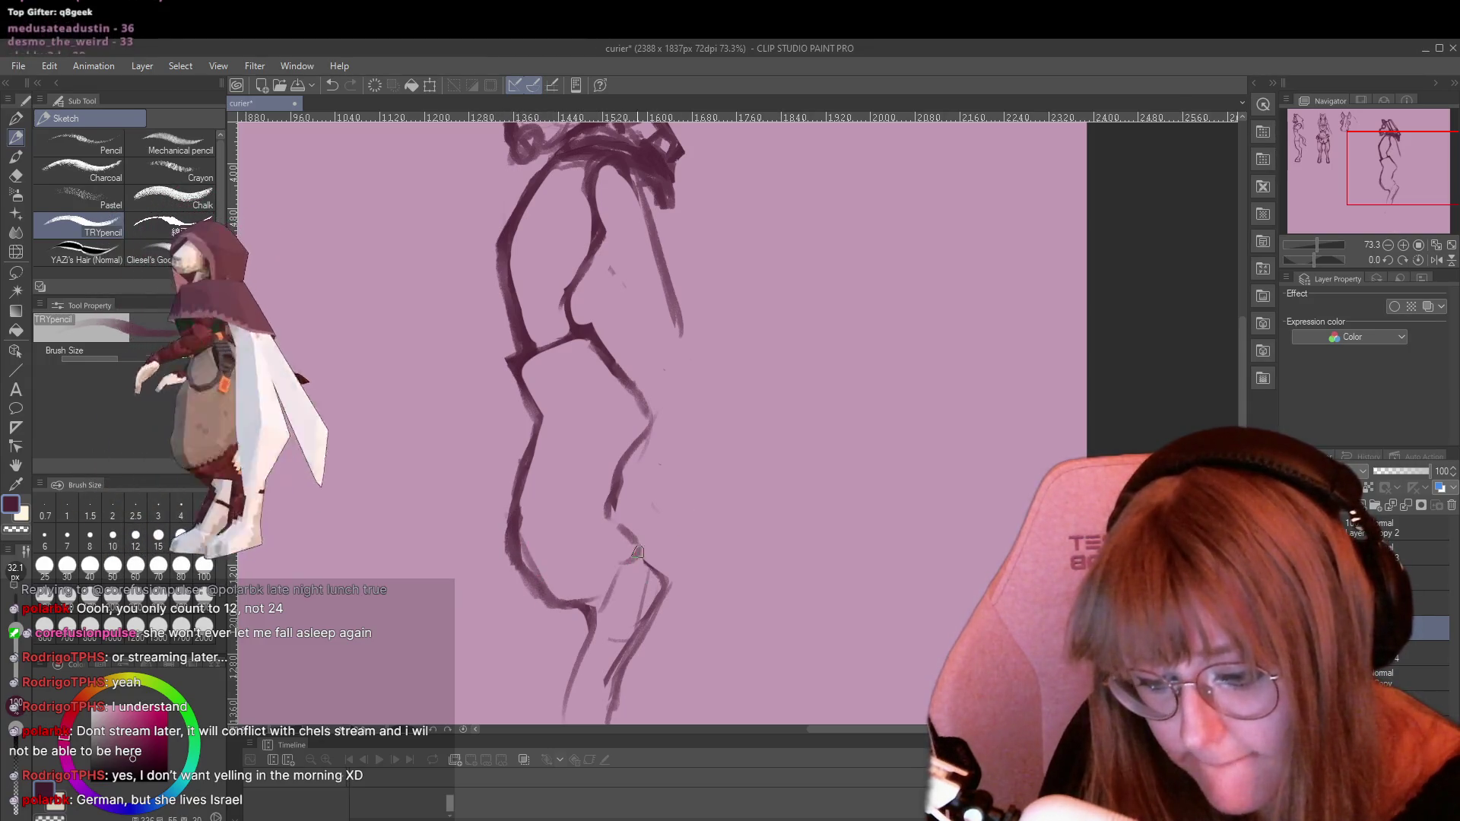
drag(637, 553, 614, 520)
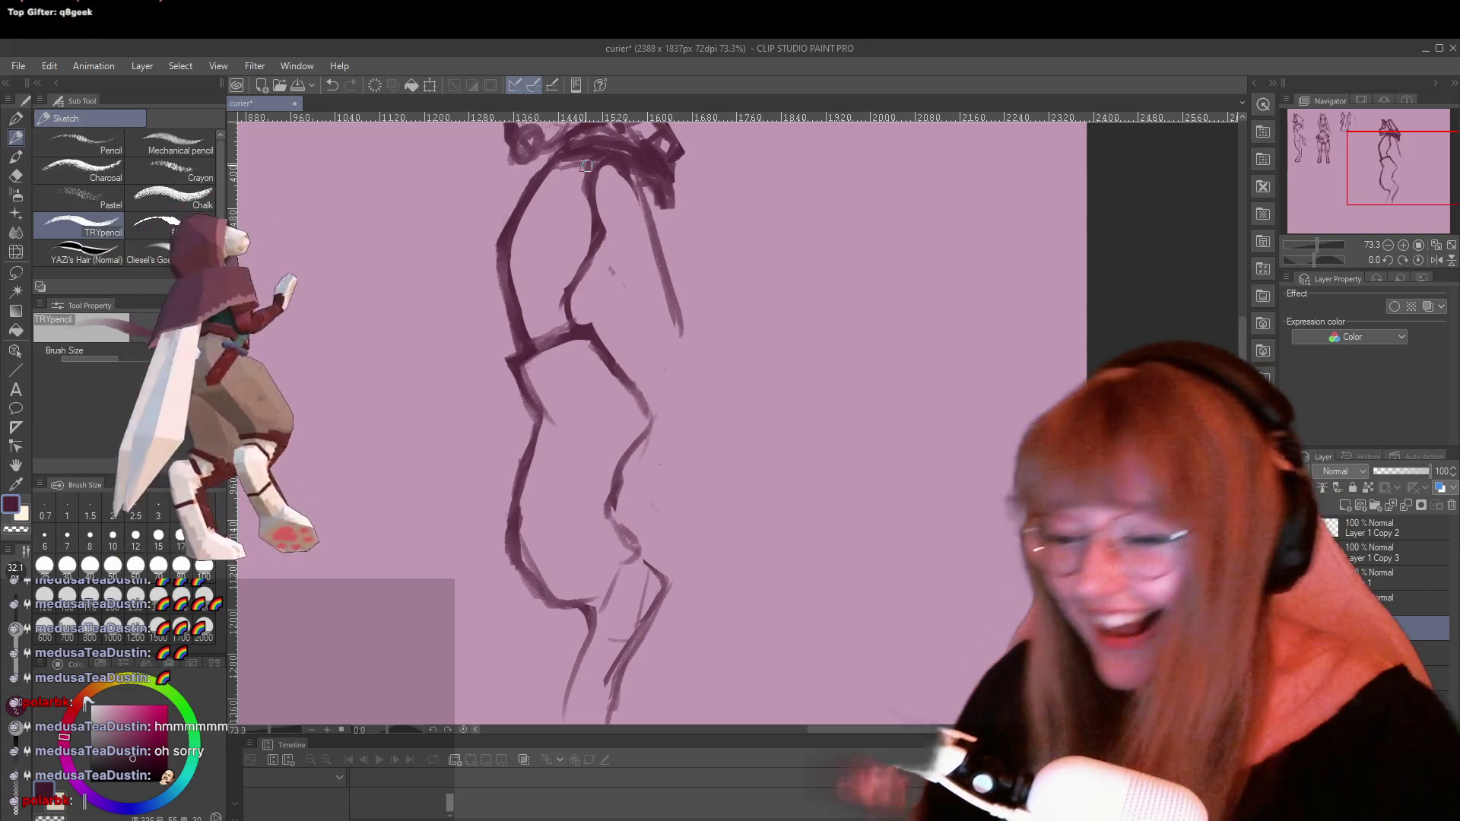
Lower the background music volume
key(XF86AudioLowerVolume)
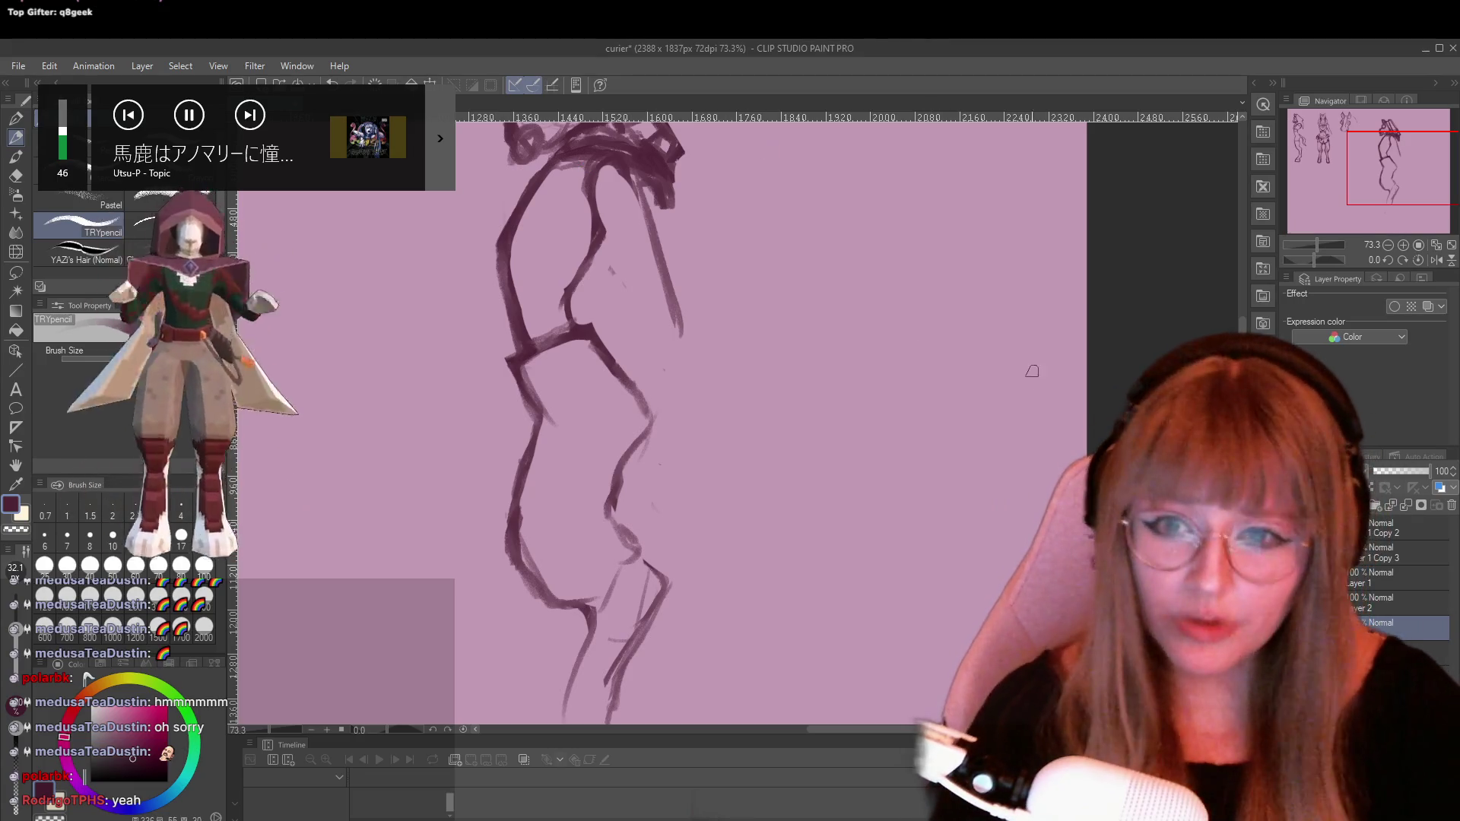
Zoom out and sketch a bent arm across the torso plus a faint line along the back
scroll(808, 456, down, 2)
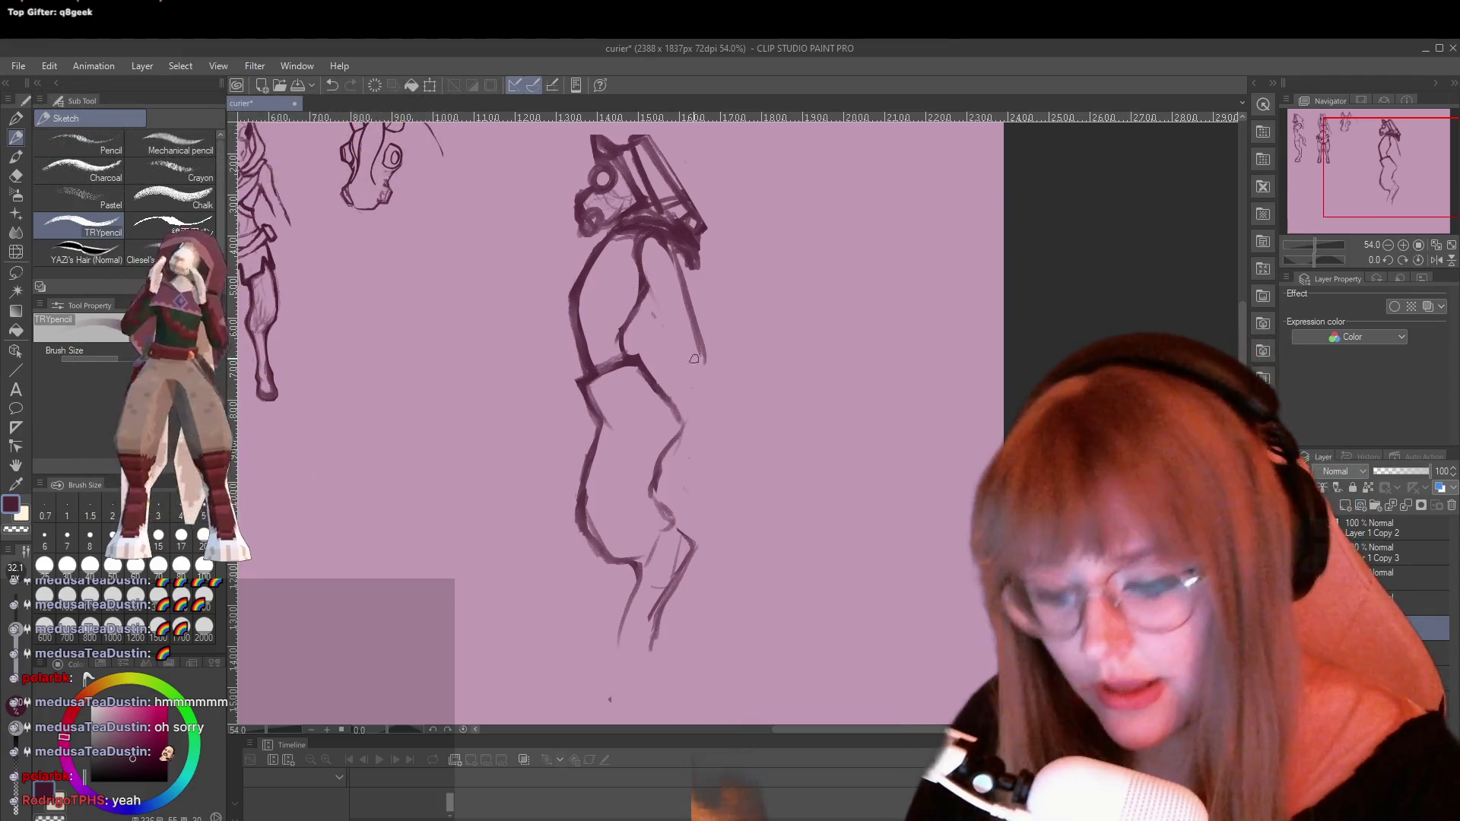
mouse_move(642, 268)
mouse_down()
mouse_move(700, 358)
mouse_move(690, 292)
mouse_move(698, 320)
mouse_up()
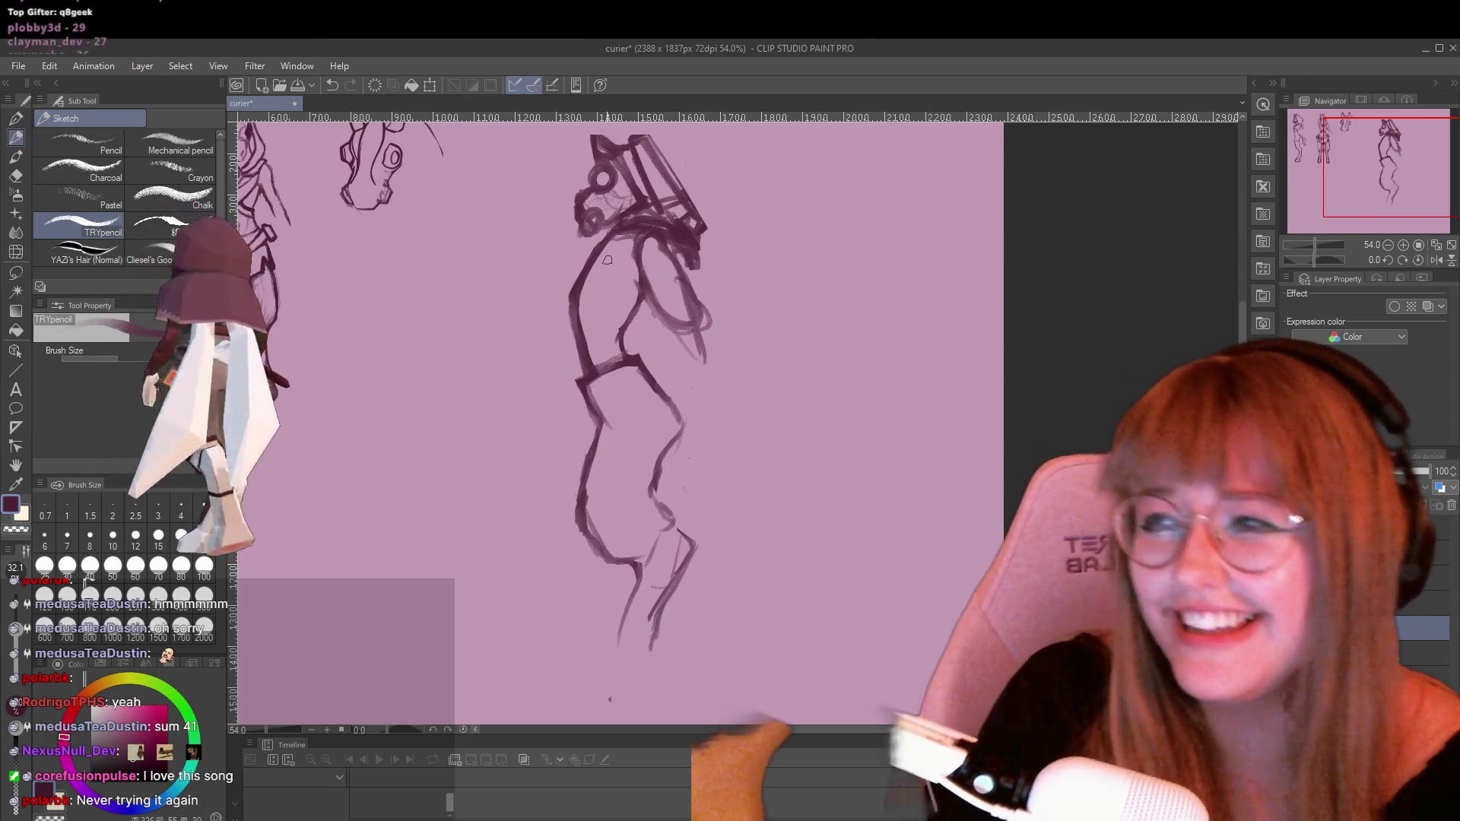
mouse_move(660, 422)
mouse_down()
mouse_move(641, 361)
mouse_move(592, 393)
mouse_up()
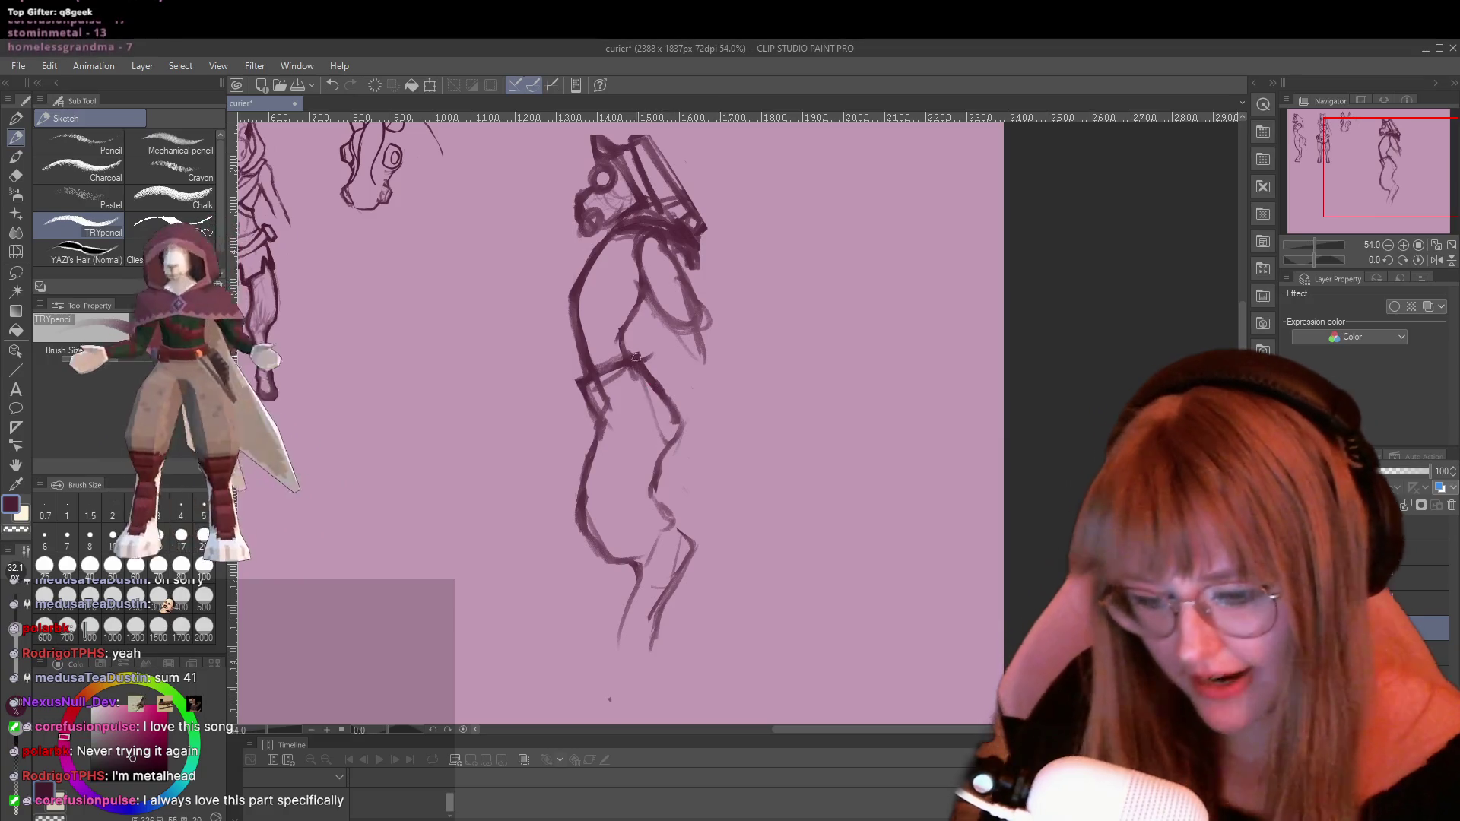
key(e)
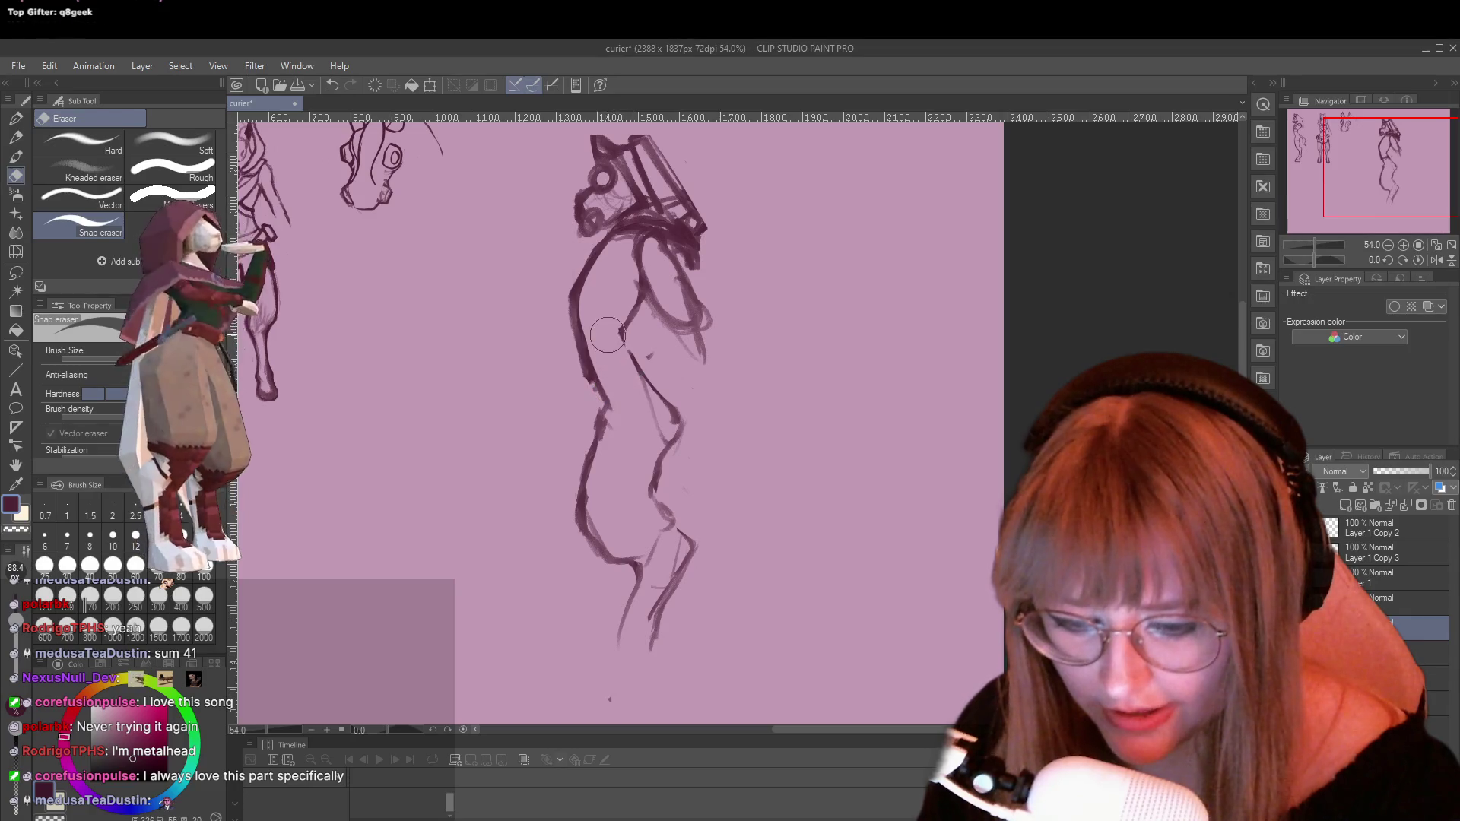
Redraw the line down the torso and darken the figure's left waist line with the pencil
key(p)
key(p)
drag(622, 331, 652, 384)
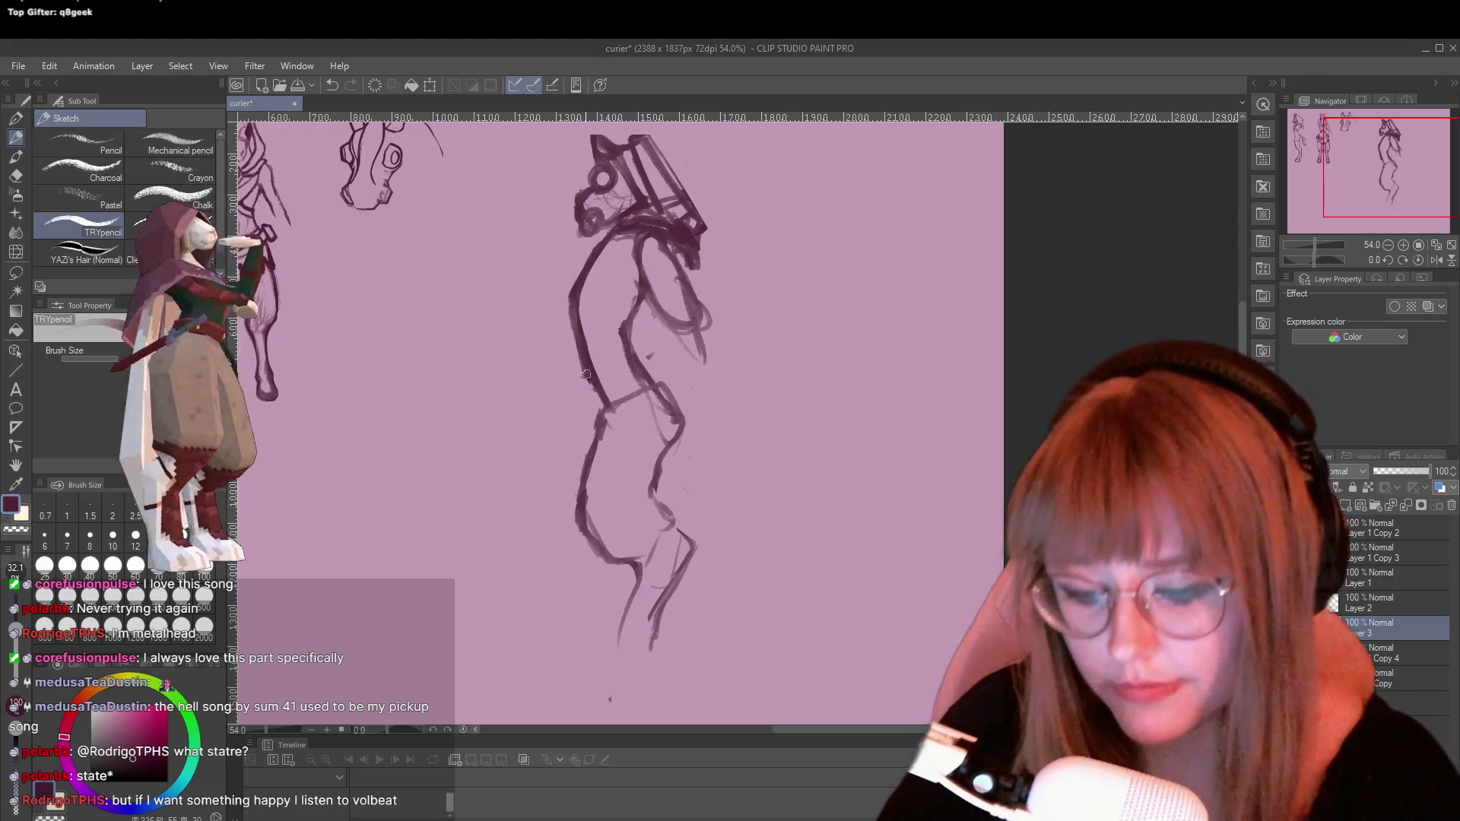
mouse_move(586, 374)
mouse_down()
mouse_move(598, 408)
mouse_move(611, 403)
mouse_up()
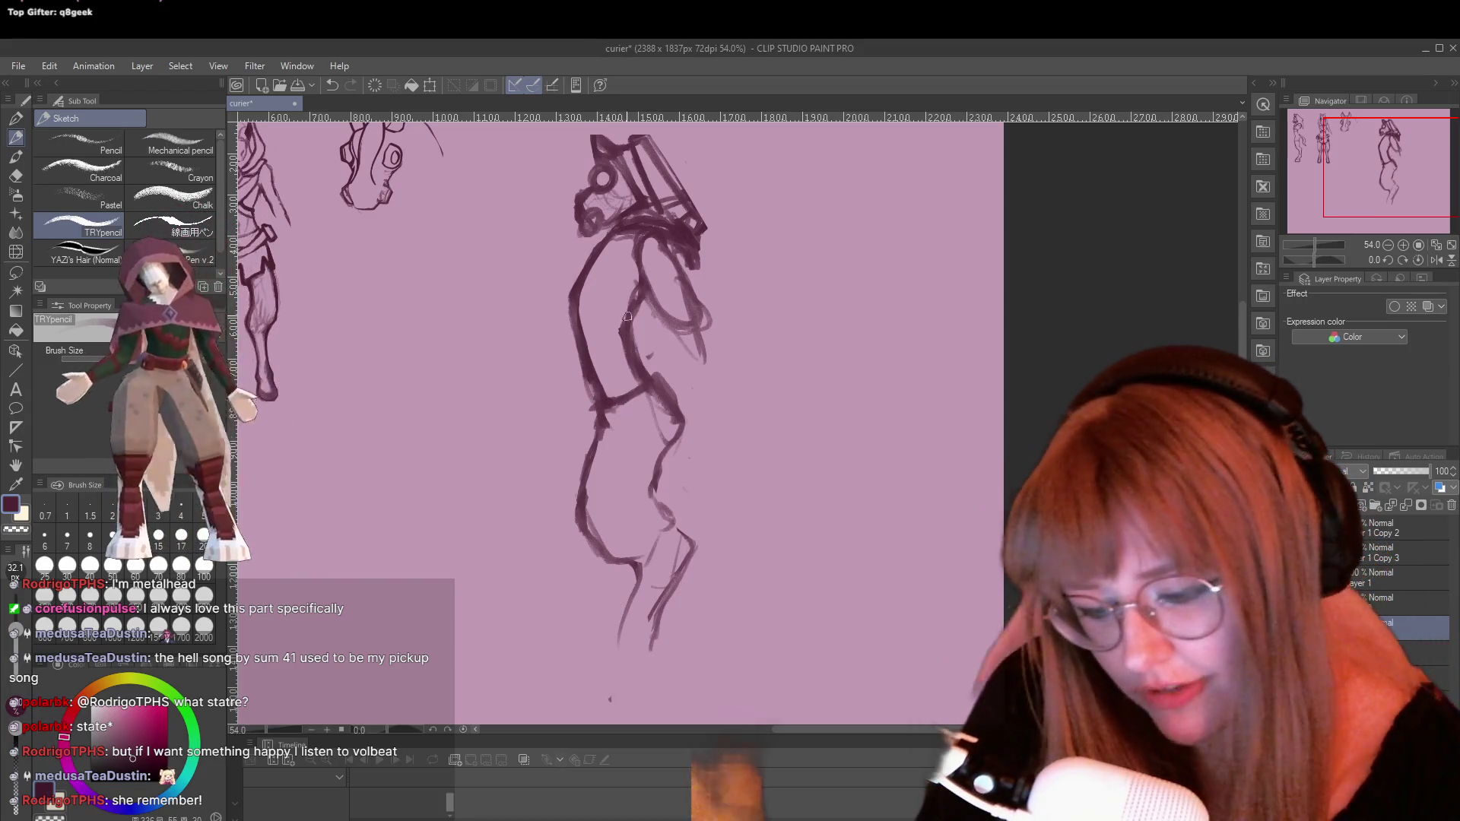
Erase the stray inner-arm, torso and waist marks
key(e)
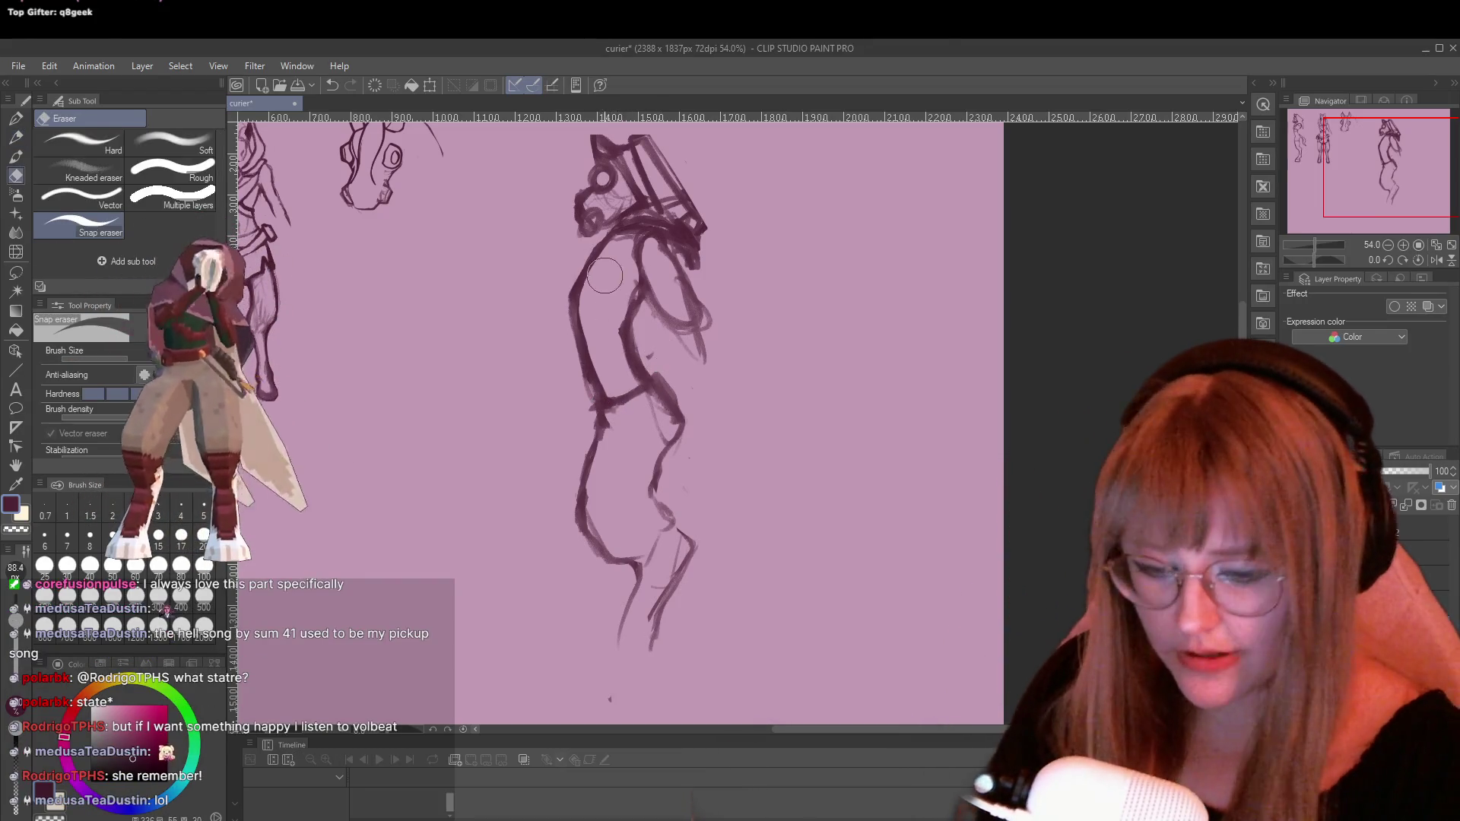
drag(635, 306, 636, 352)
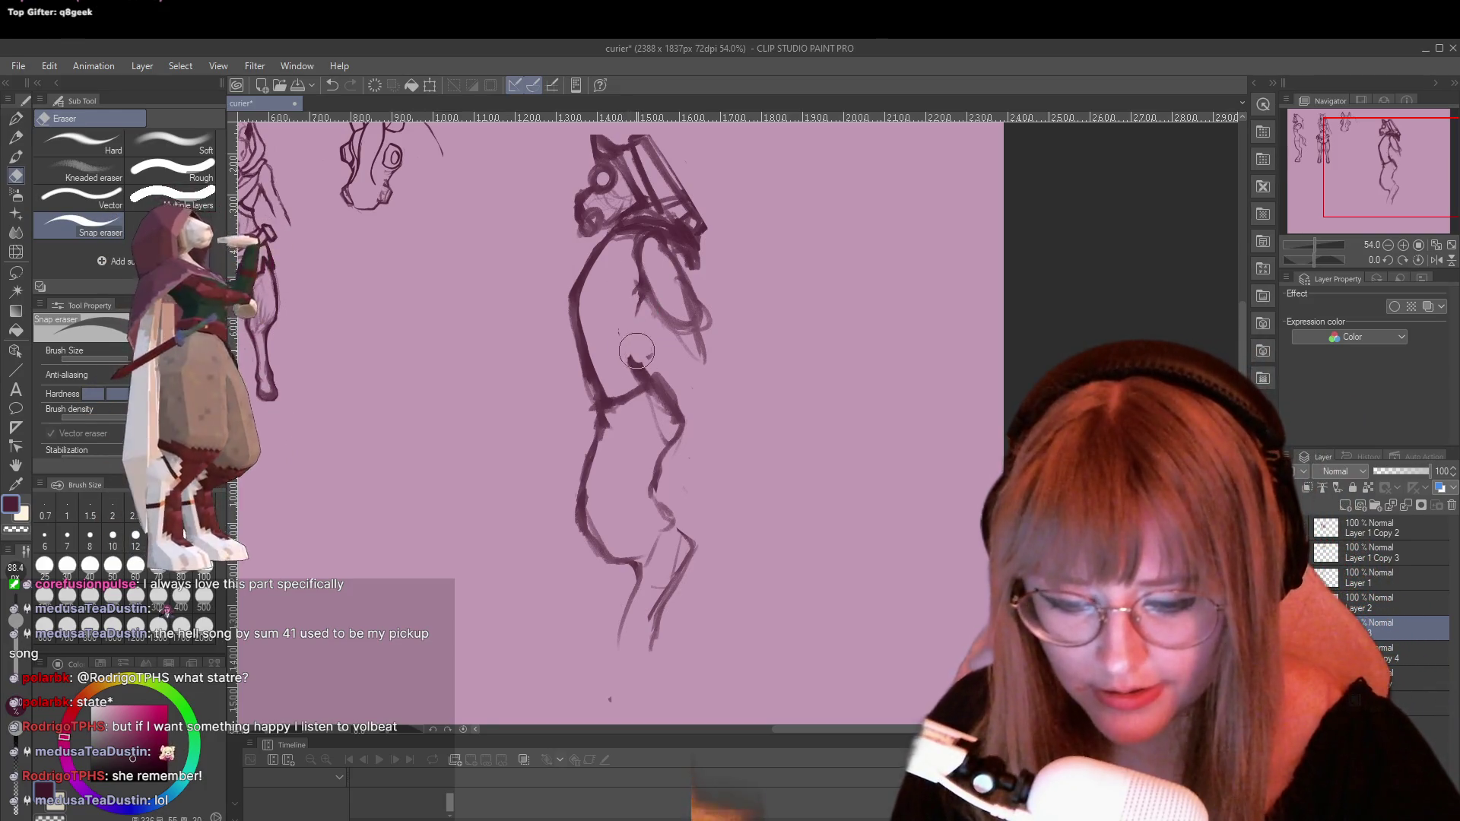
drag(619, 286, 637, 351)
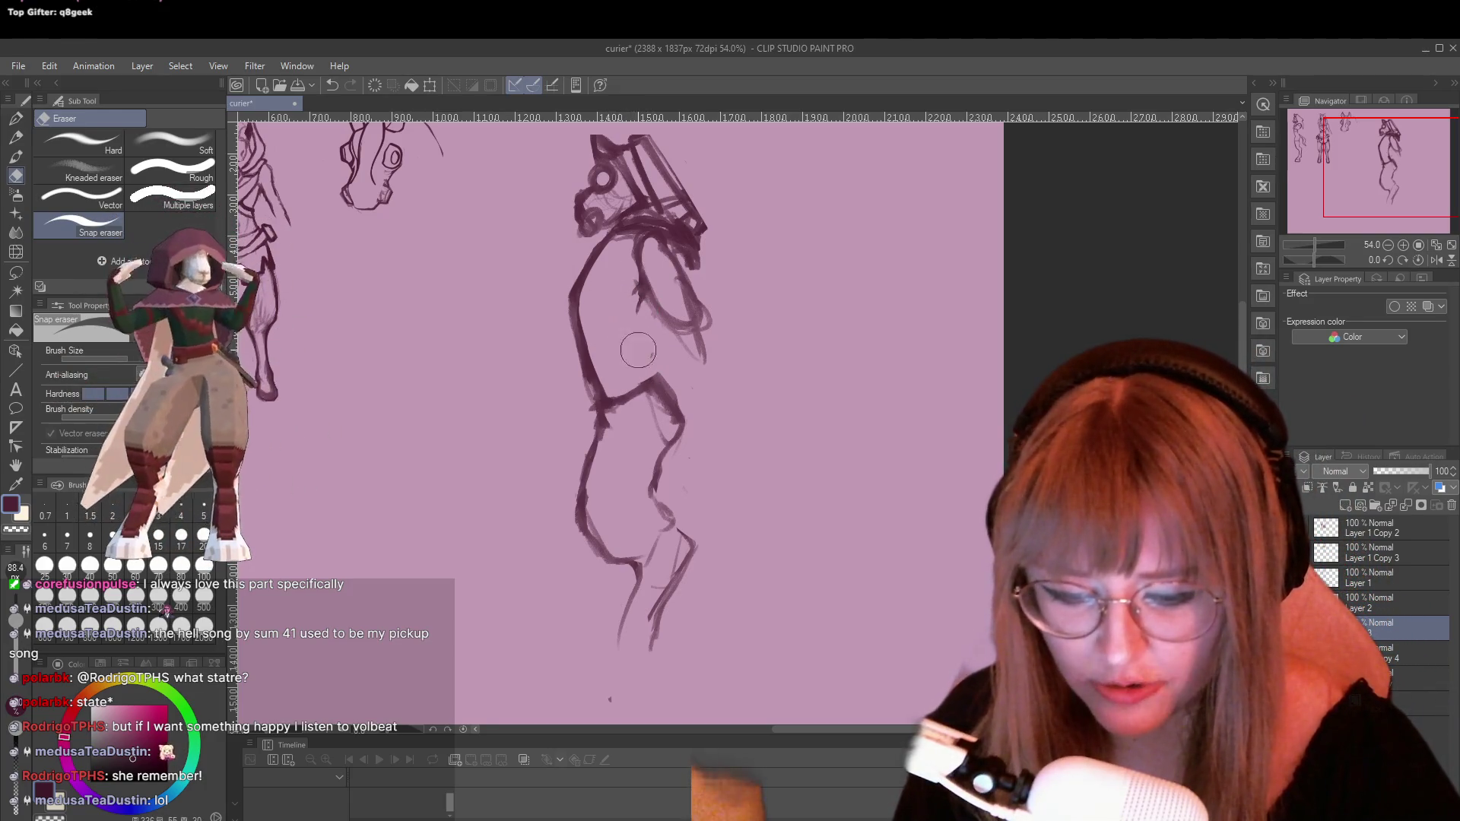
mouse_move(693, 433)
mouse_down()
mouse_move(635, 363)
mouse_move(676, 428)
mouse_move(652, 481)
mouse_up()
Redraw short torso strokes and refine the back contour with the pencil
key(p)
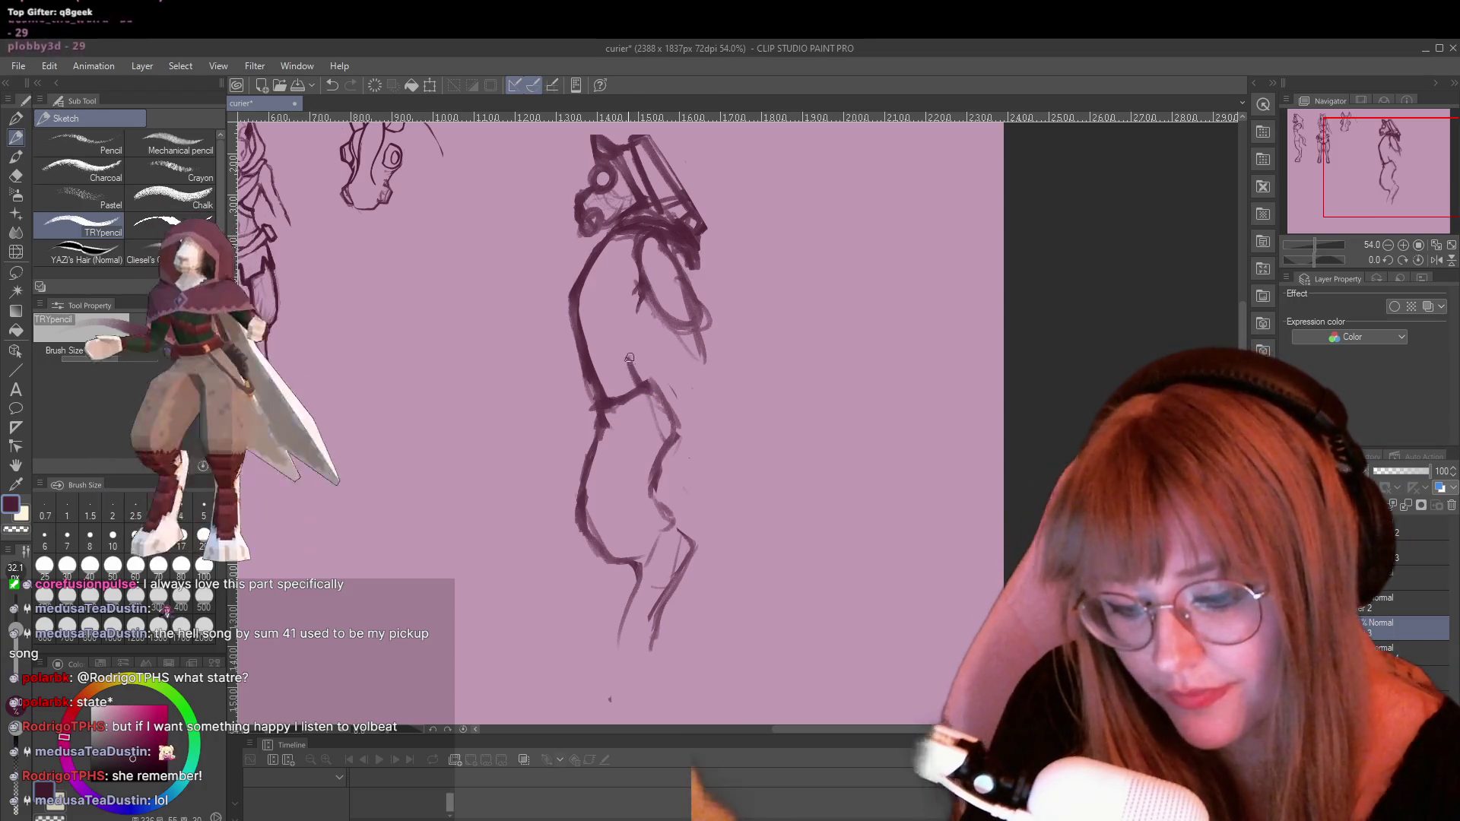
drag(645, 287, 631, 323)
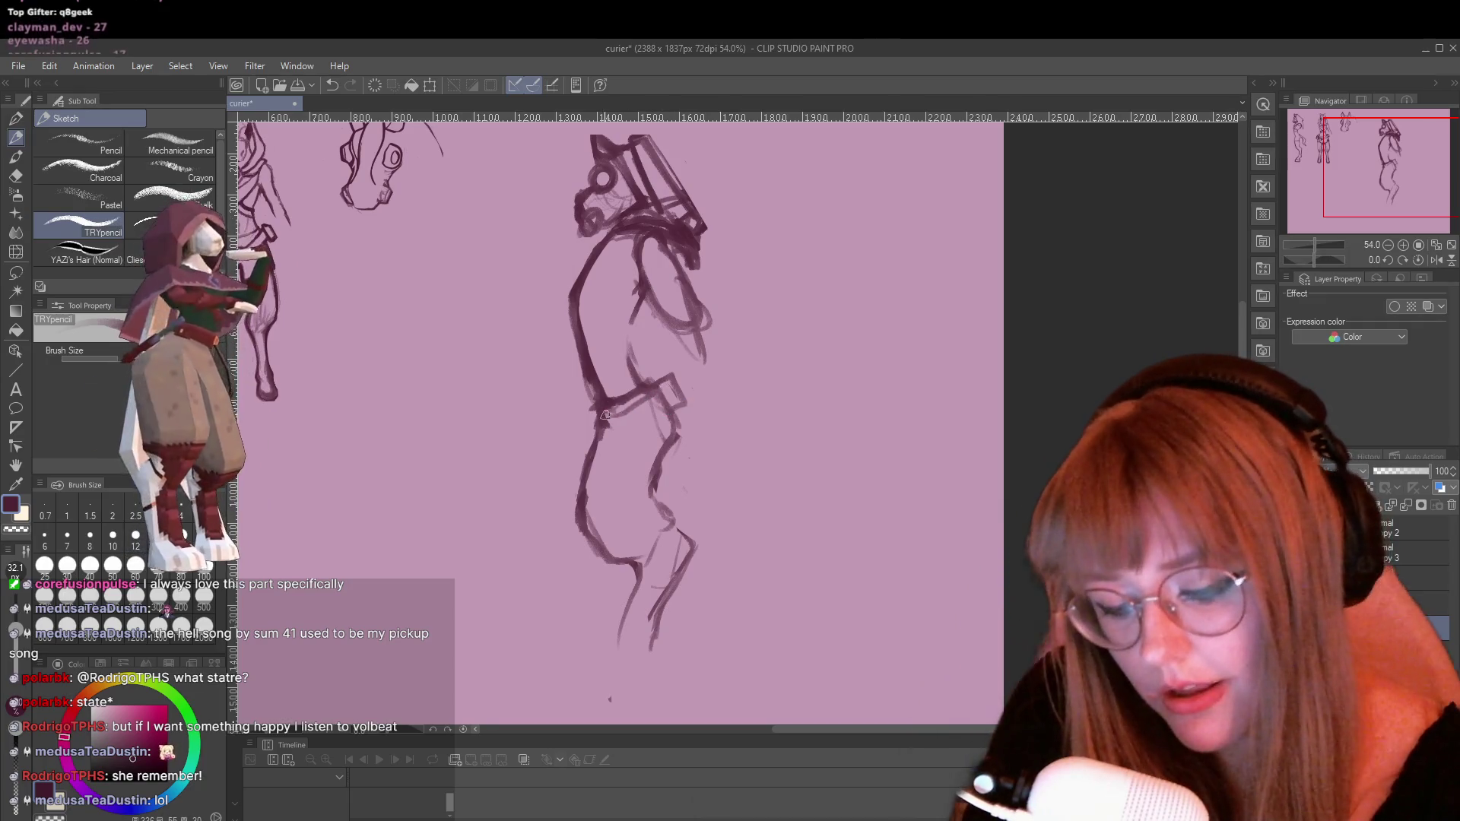
drag(646, 293, 618, 350)
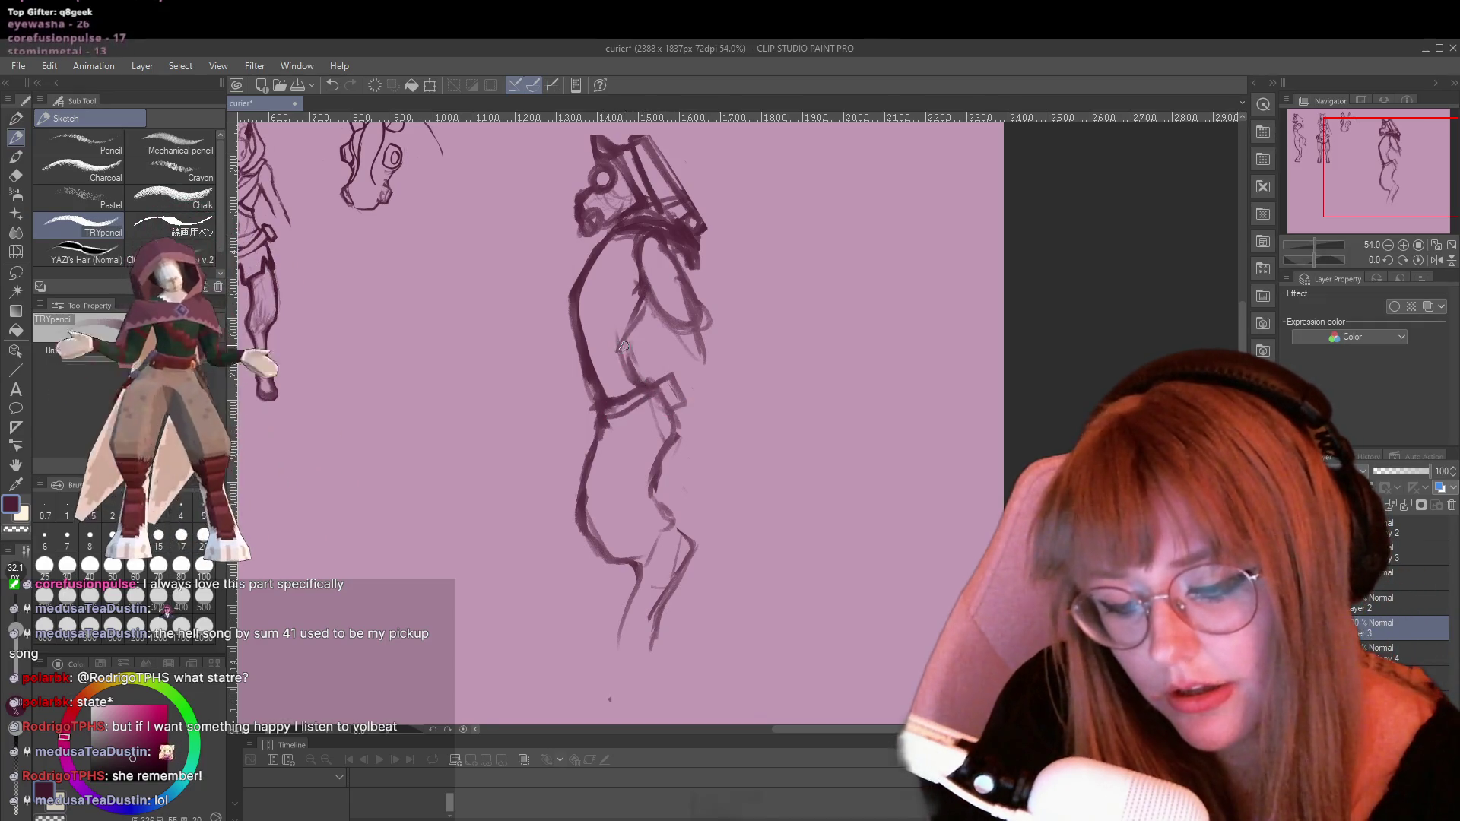
drag(605, 255, 588, 334)
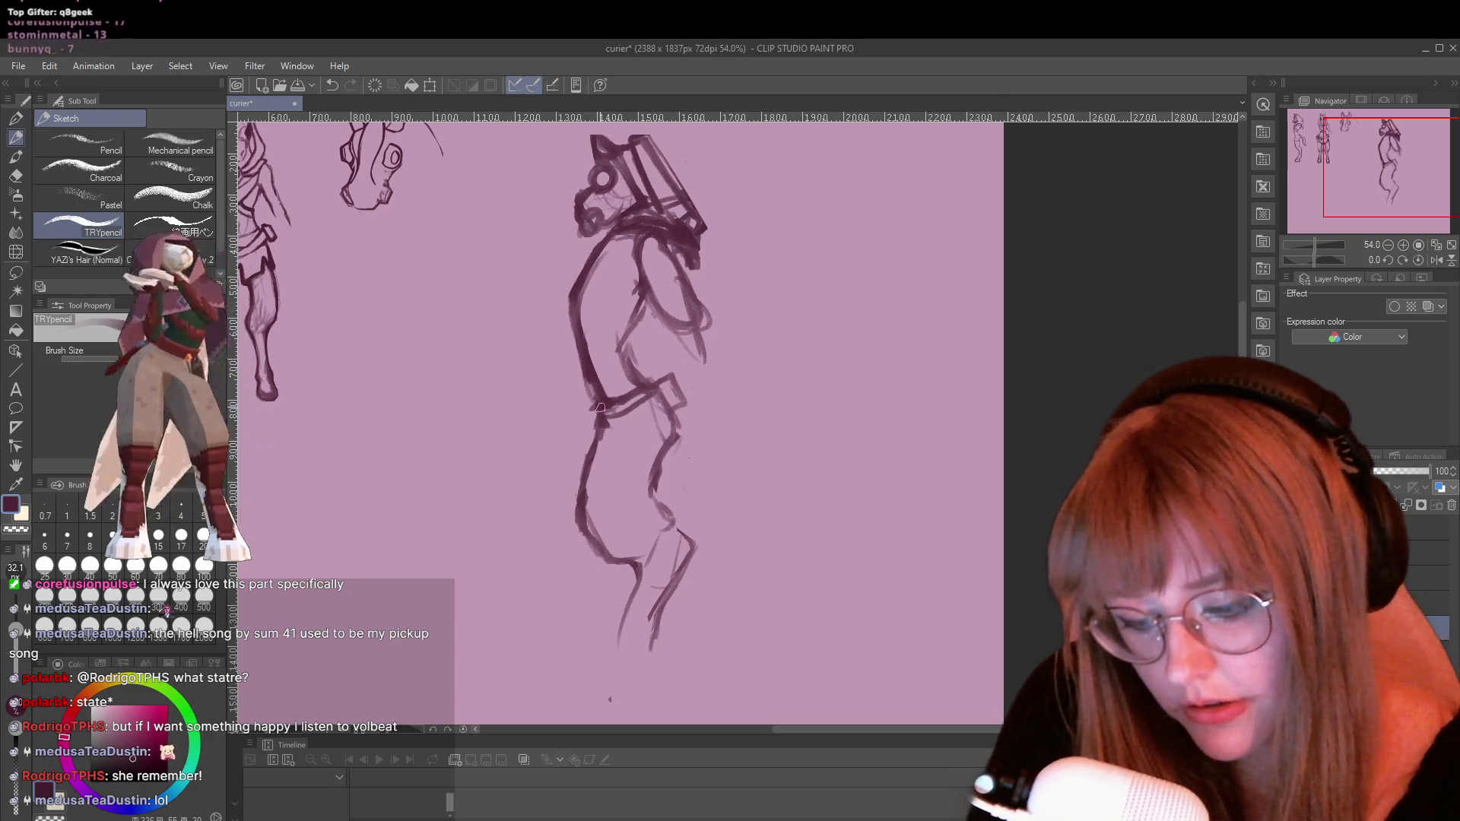
Sketch a boxy pouch at the hip and a belt across the waist
drag(625, 411, 622, 443)
drag(619, 400, 615, 384)
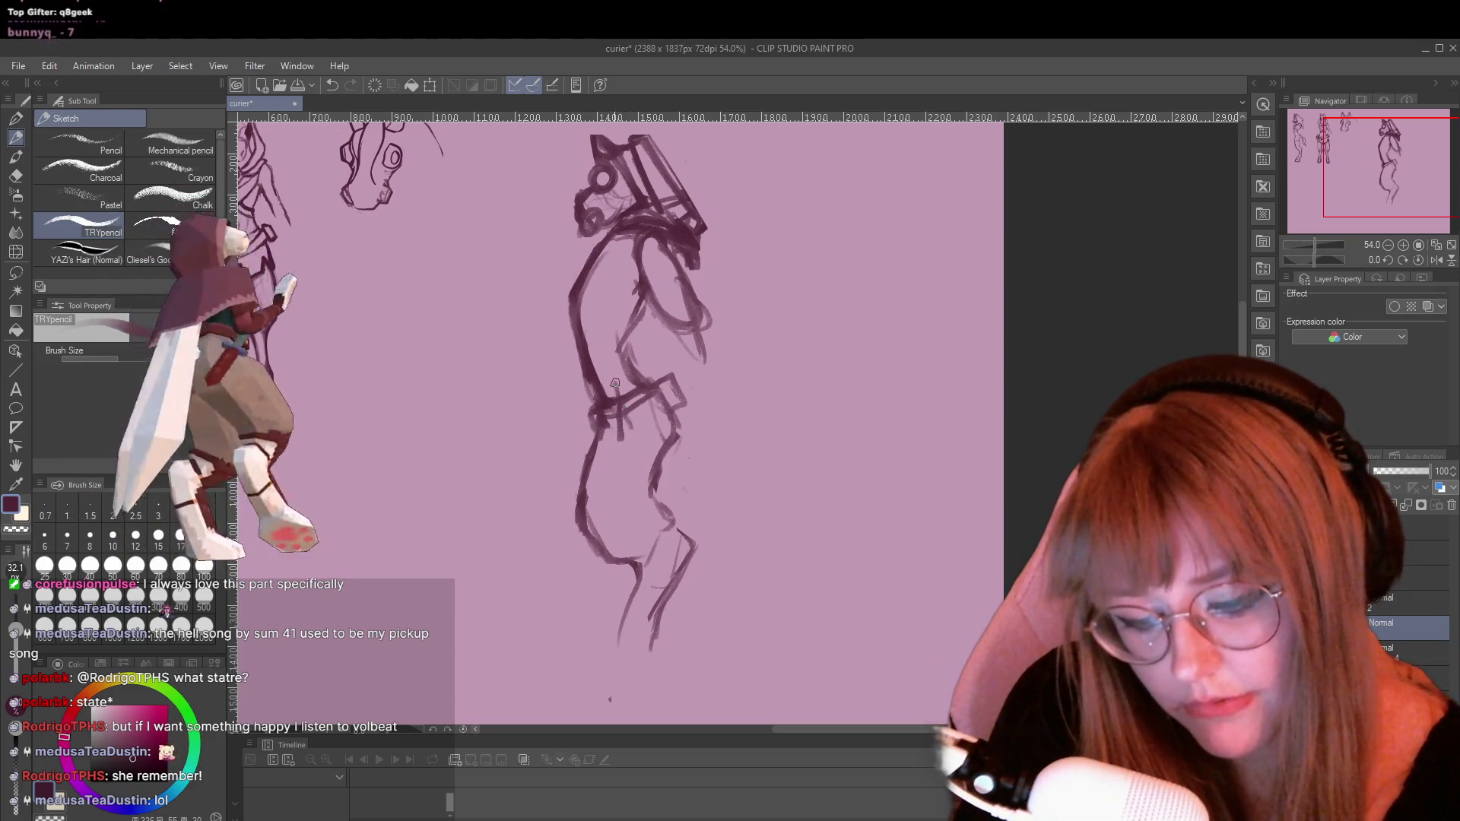
drag(617, 437, 657, 417)
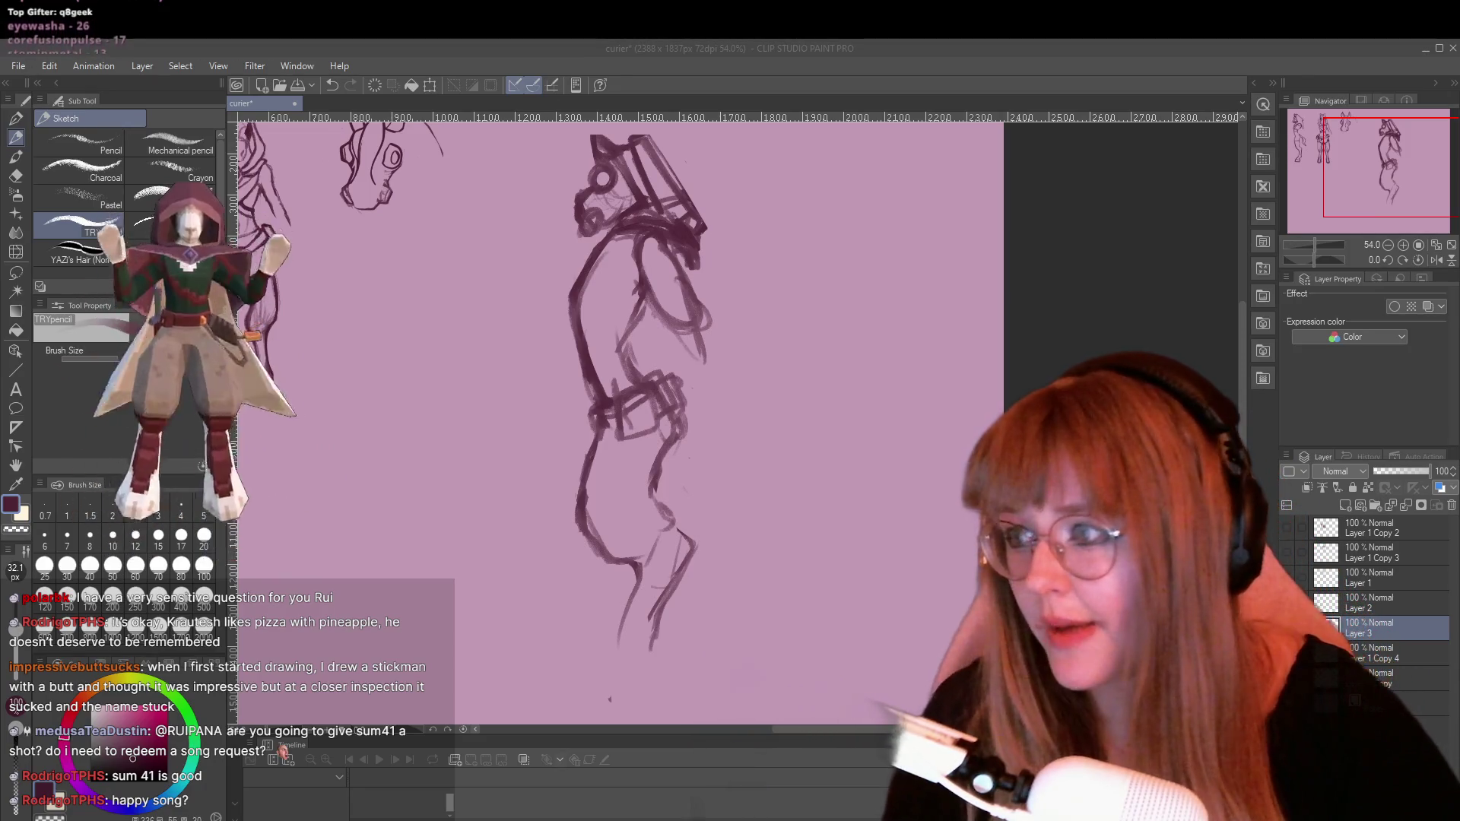
Zoom out slightly and draw an oval head with an eye dot and mouth, right of the main sketch
scroll(759, 316, down, 2)
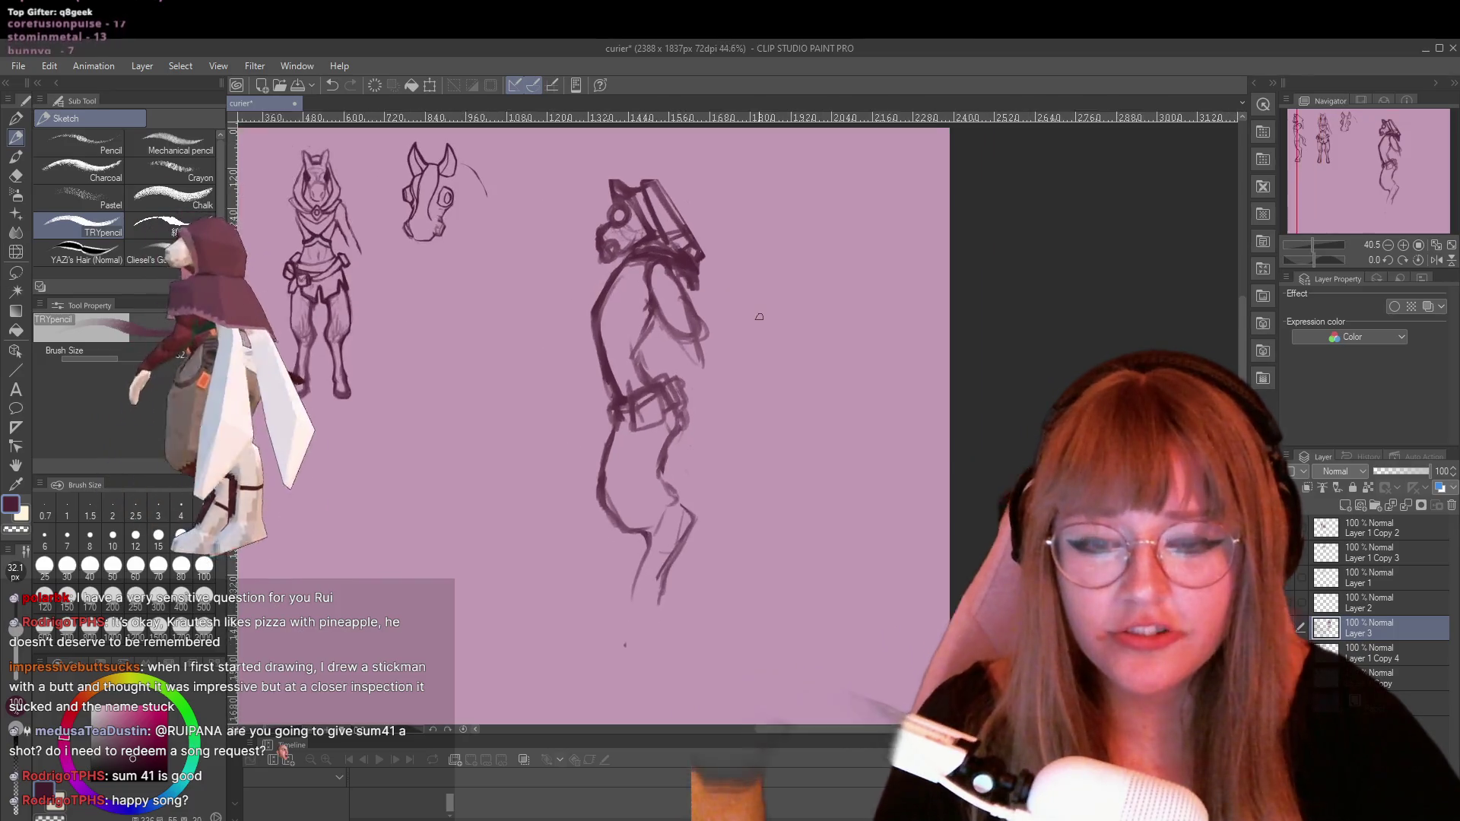
drag(816, 204, 819, 215)
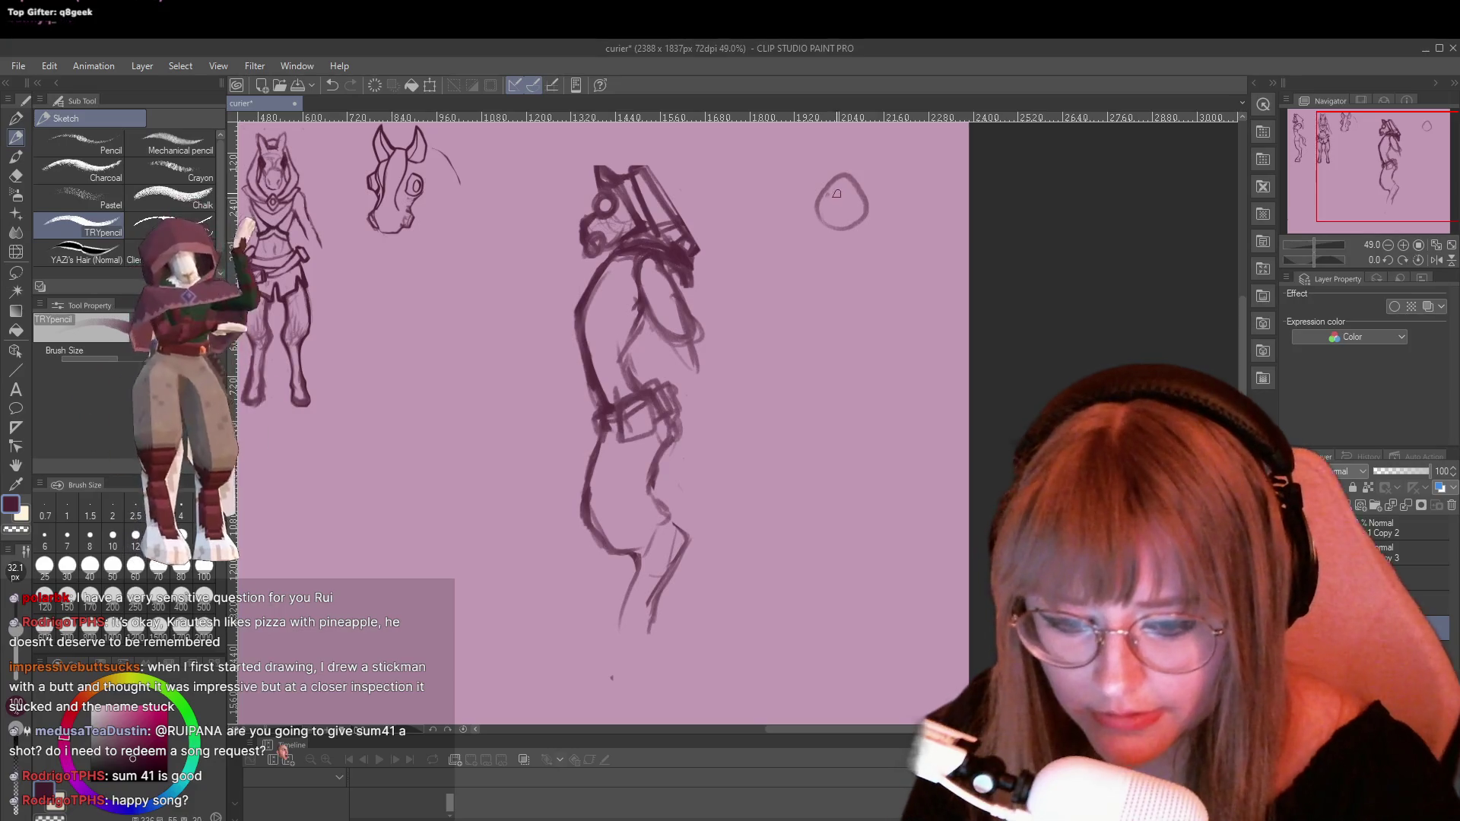
click(828, 200)
mouse_move(834, 206)
mouse_down()
mouse_move(841, 263)
mouse_move(816, 274)
mouse_move(873, 267)
mouse_up()
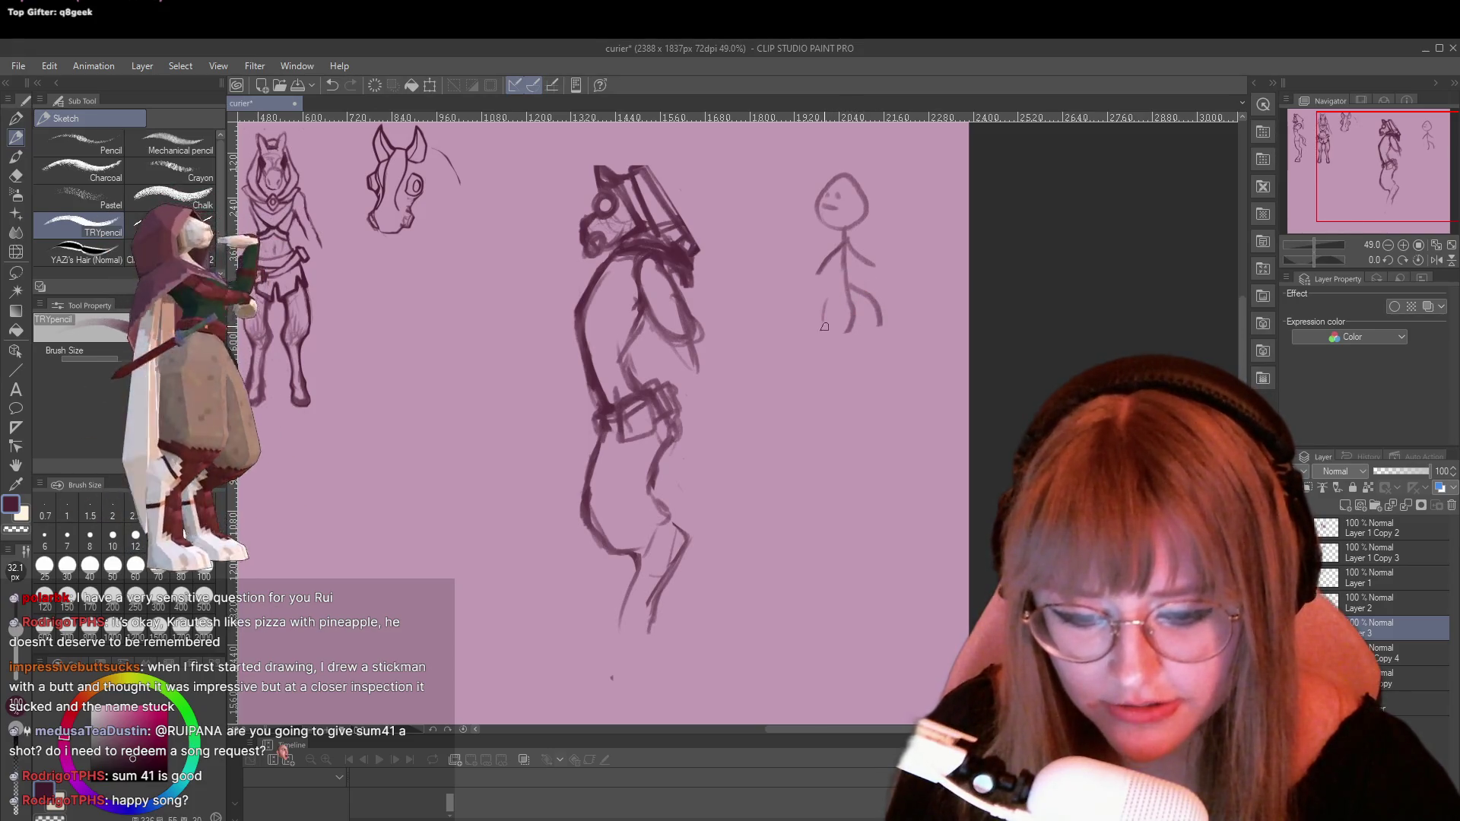
Add the stick figure's two legs, a thicker rounded hip curve, and longer arms
drag(828, 347, 820, 438)
drag(870, 334, 866, 431)
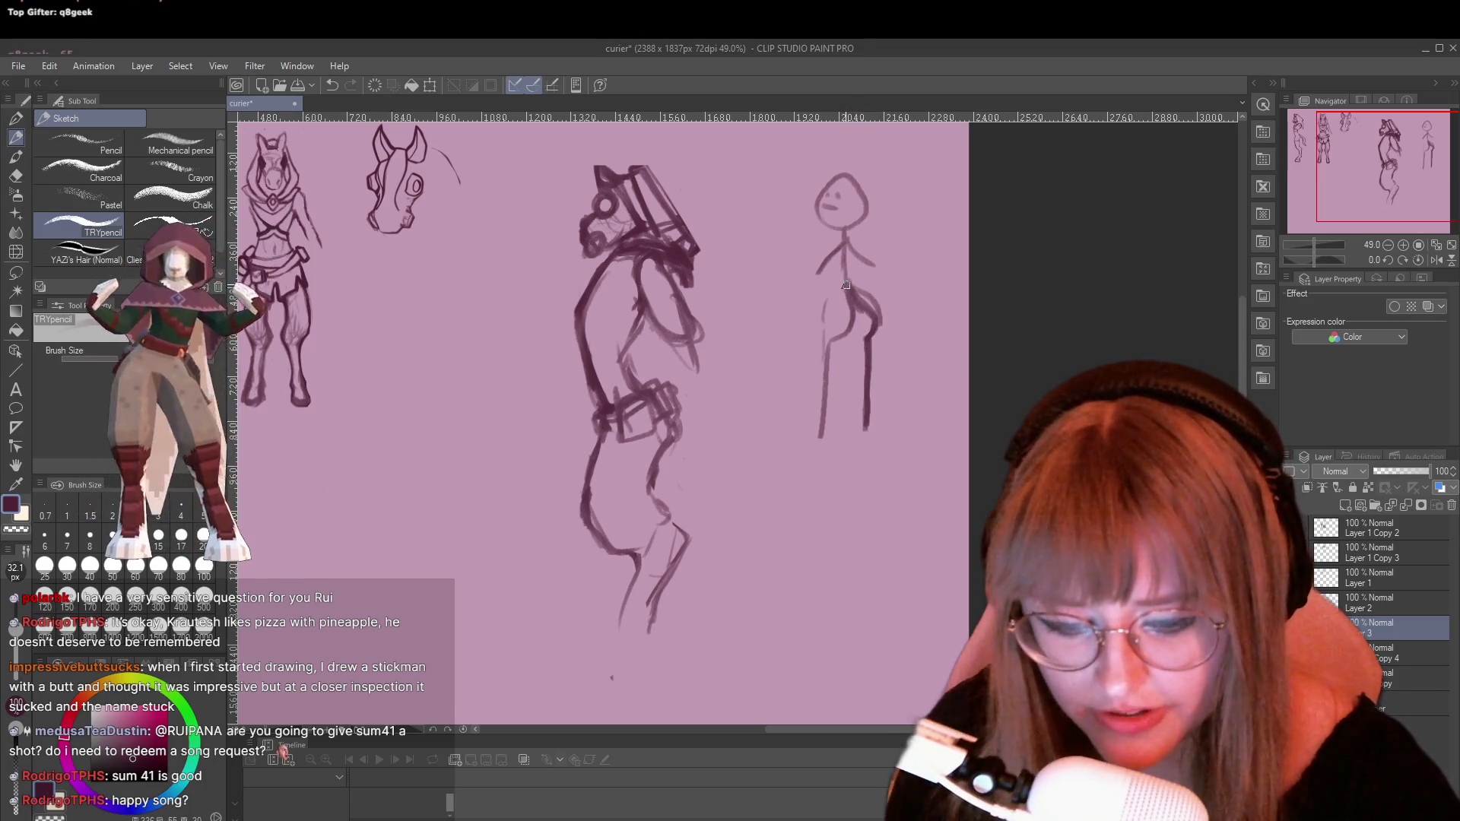
mouse_move(854, 317)
mouse_down()
mouse_move(832, 341)
mouse_move(818, 421)
mouse_up()
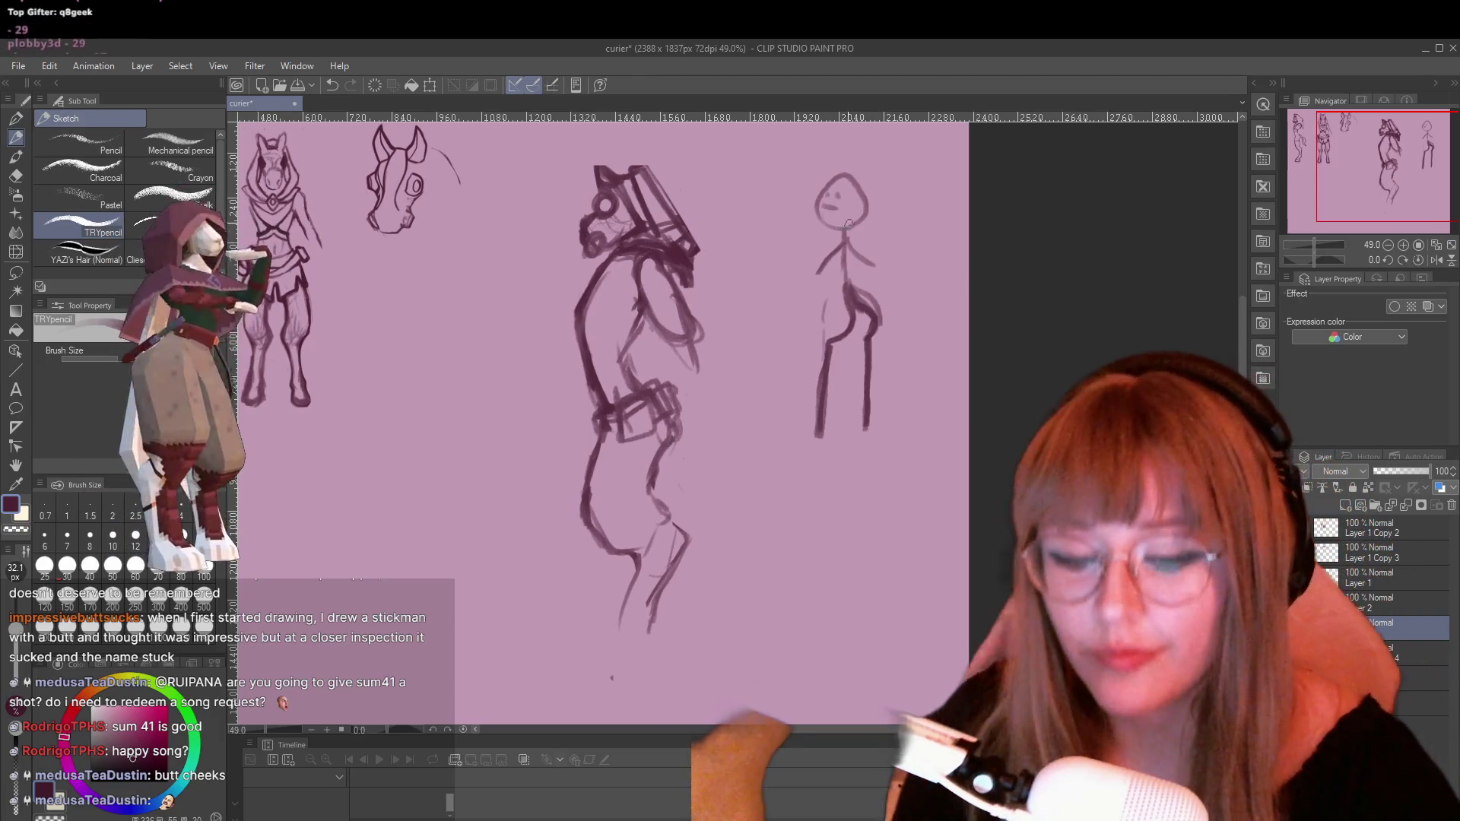
mouse_move(845, 240)
mouse_down()
mouse_move(806, 293)
mouse_move(895, 289)
mouse_move(880, 320)
mouse_move(851, 285)
mouse_move(890, 346)
mouse_up()
Erase the stick figure's stray hip stroke, then sketch a bulge along the large figure's left hip and thigh
key(e)
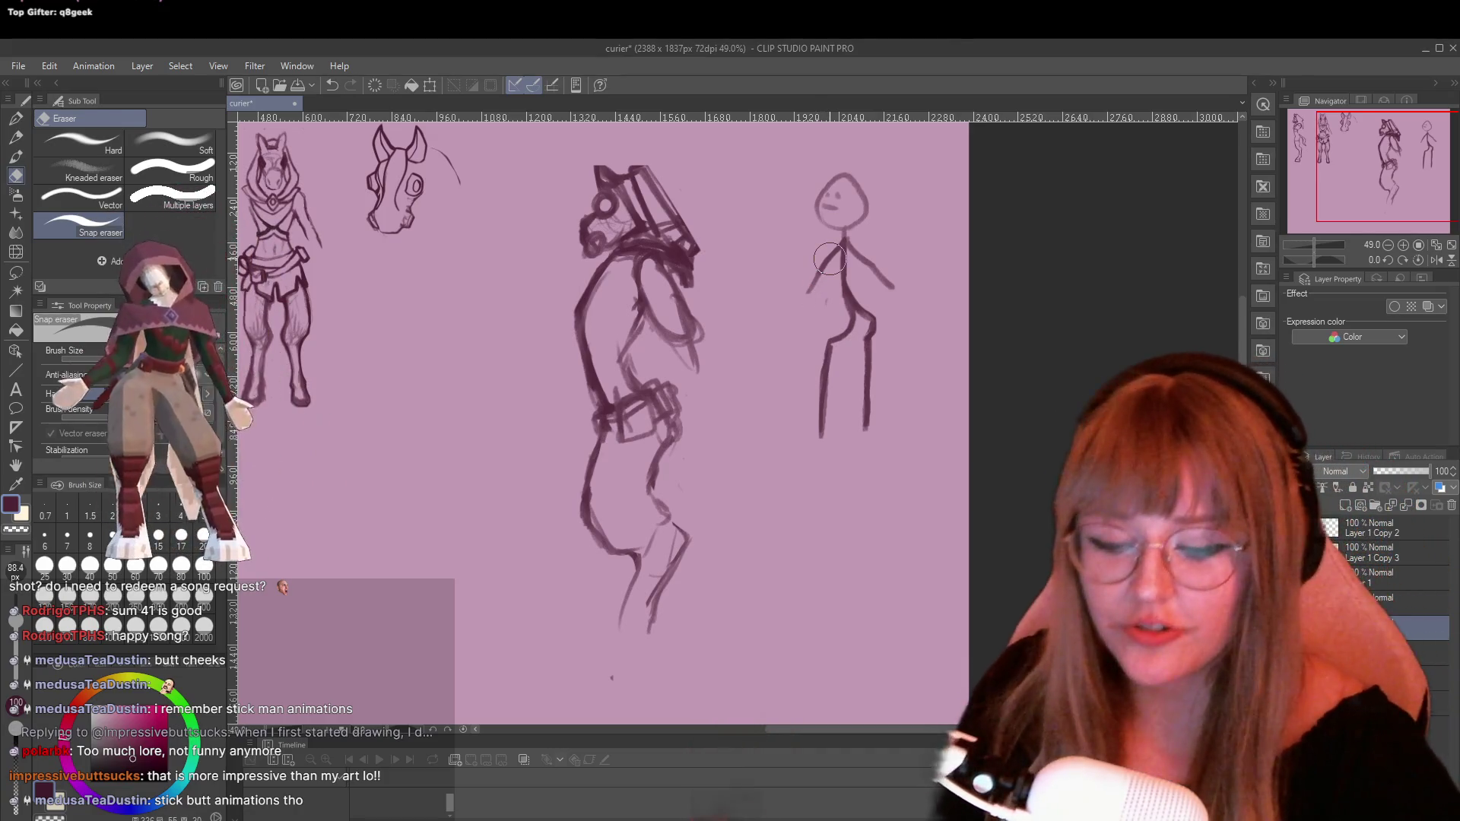
key(p)
key(p)
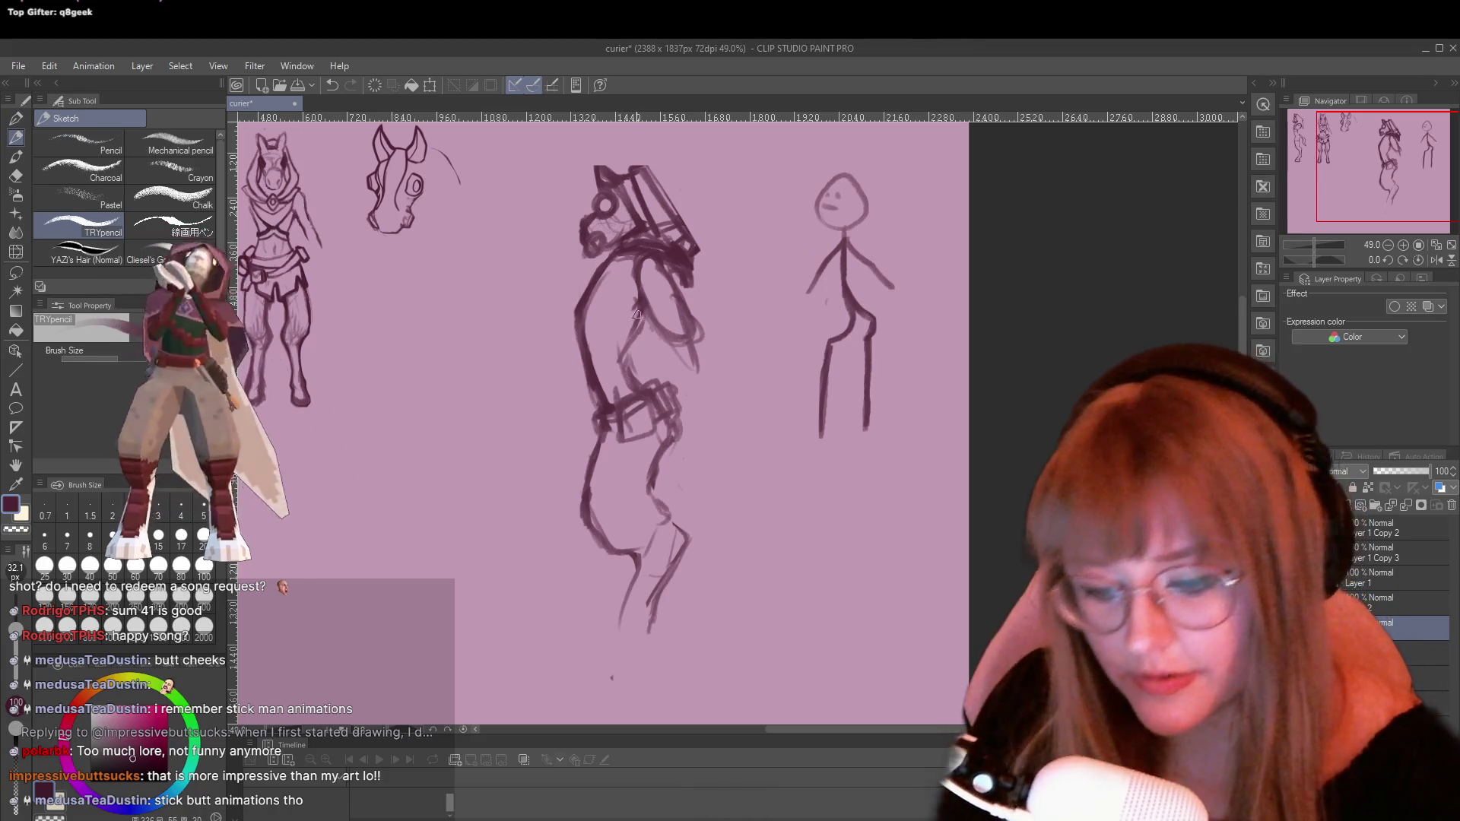
drag(625, 355, 641, 385)
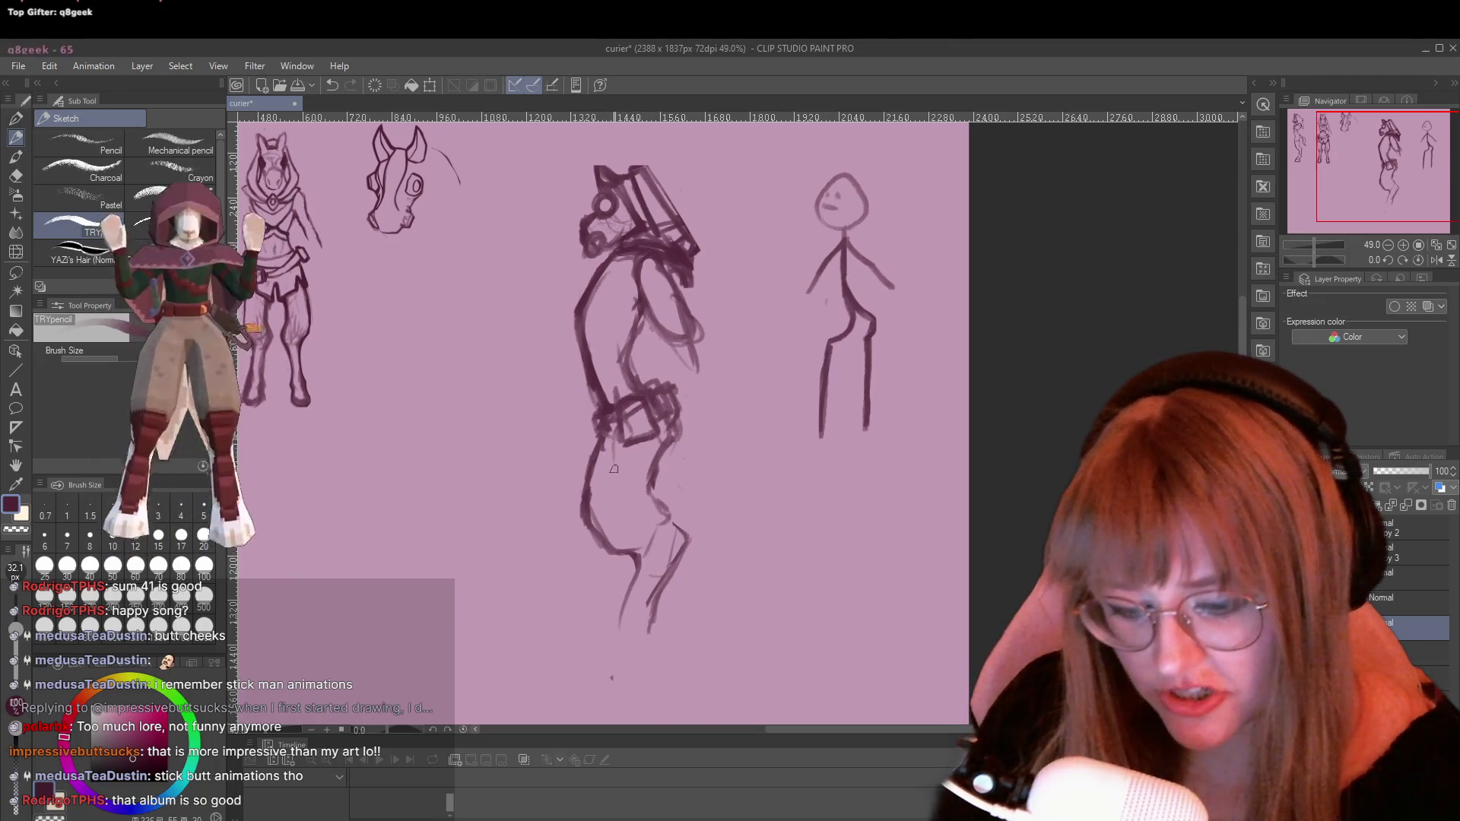
mouse_move(563, 517)
mouse_down()
mouse_move(578, 518)
mouse_move(561, 495)
mouse_up()
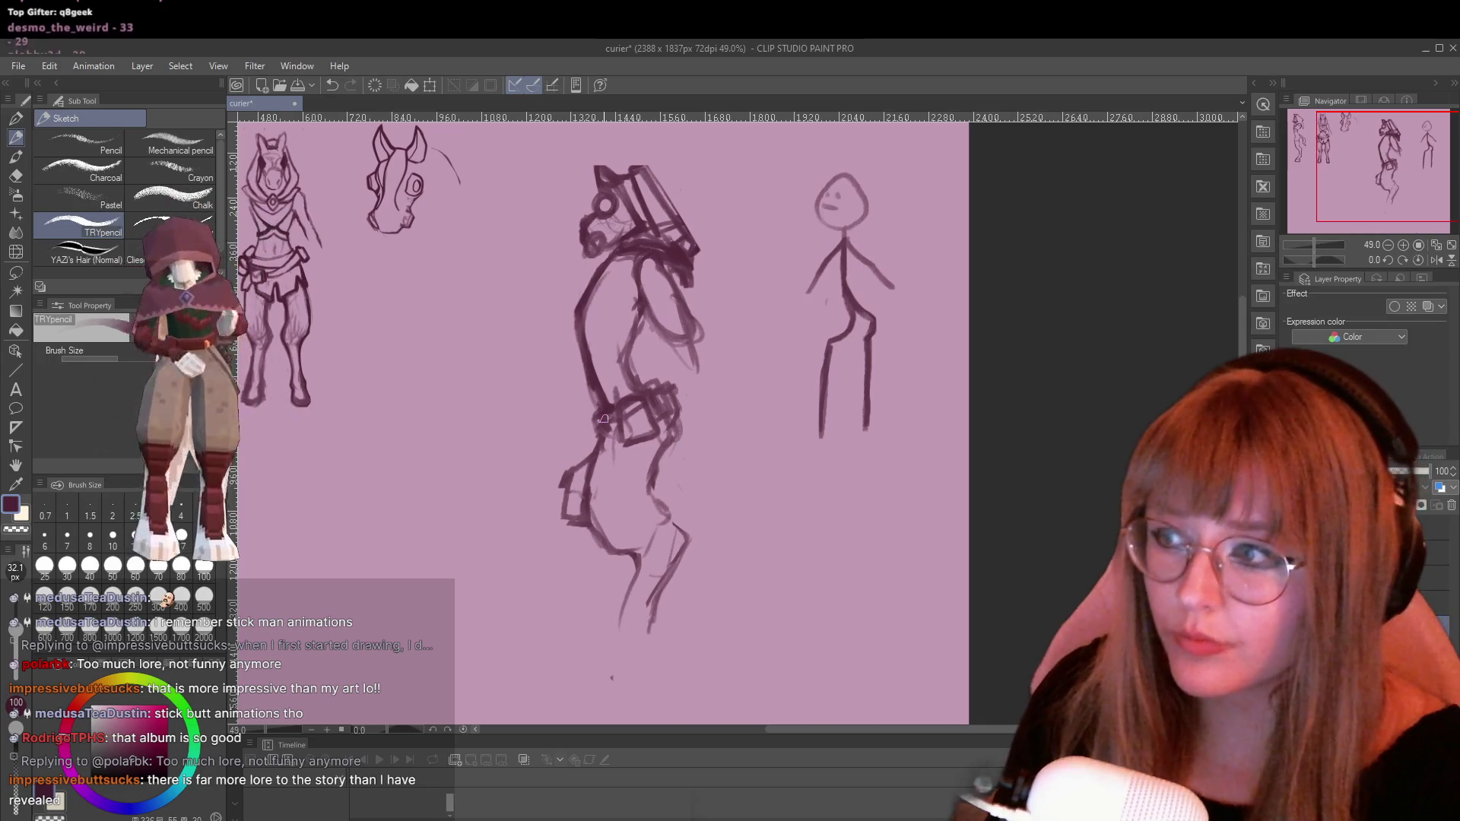
key(ctrl+z)
key(ctrl+z)
key(ctrl+z)
key(ctrl+z)
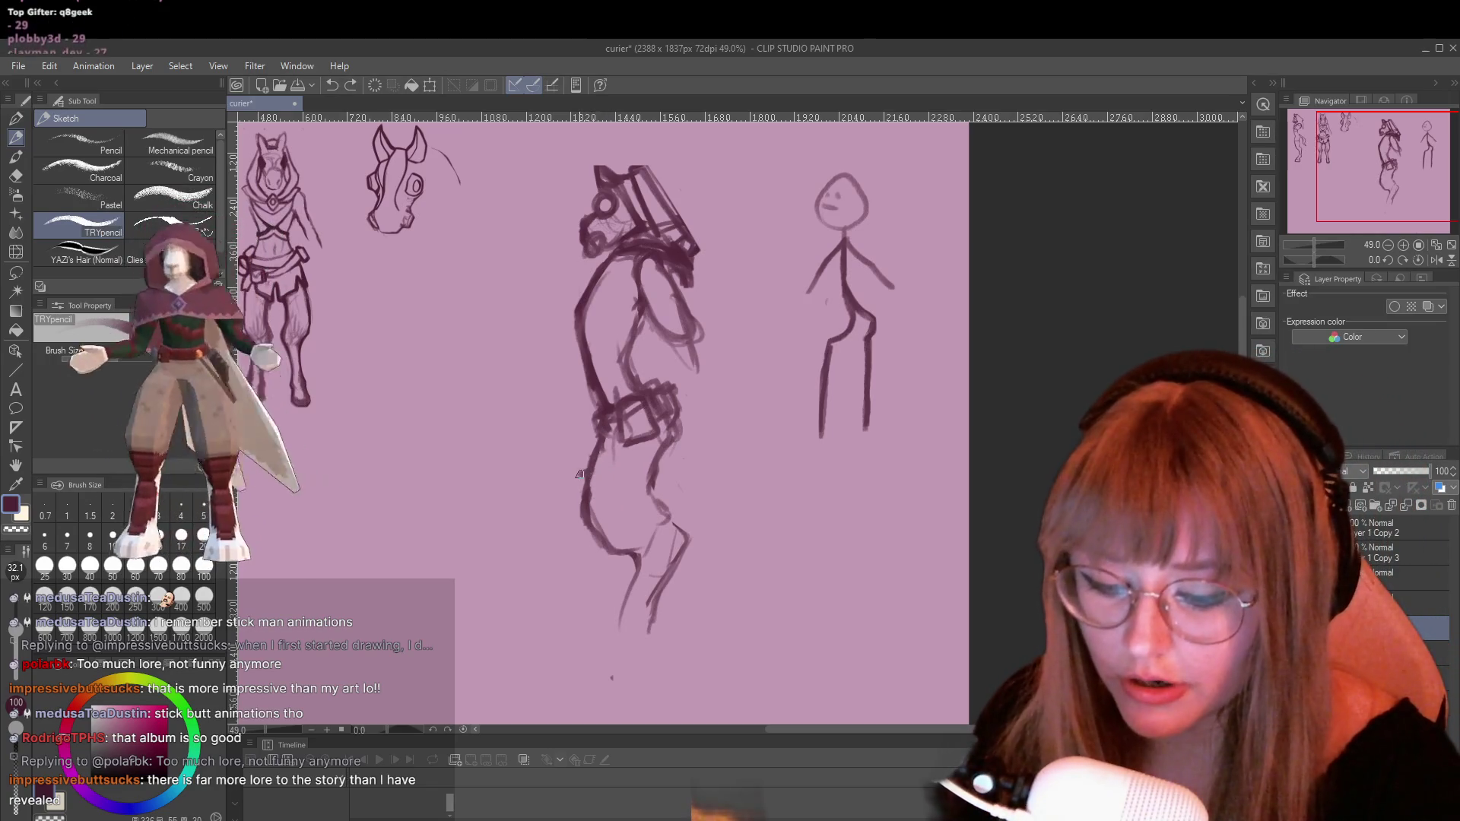
mouse_move(582, 471)
mouse_down()
mouse_move(573, 532)
mouse_move(610, 517)
mouse_move(619, 488)
mouse_up()
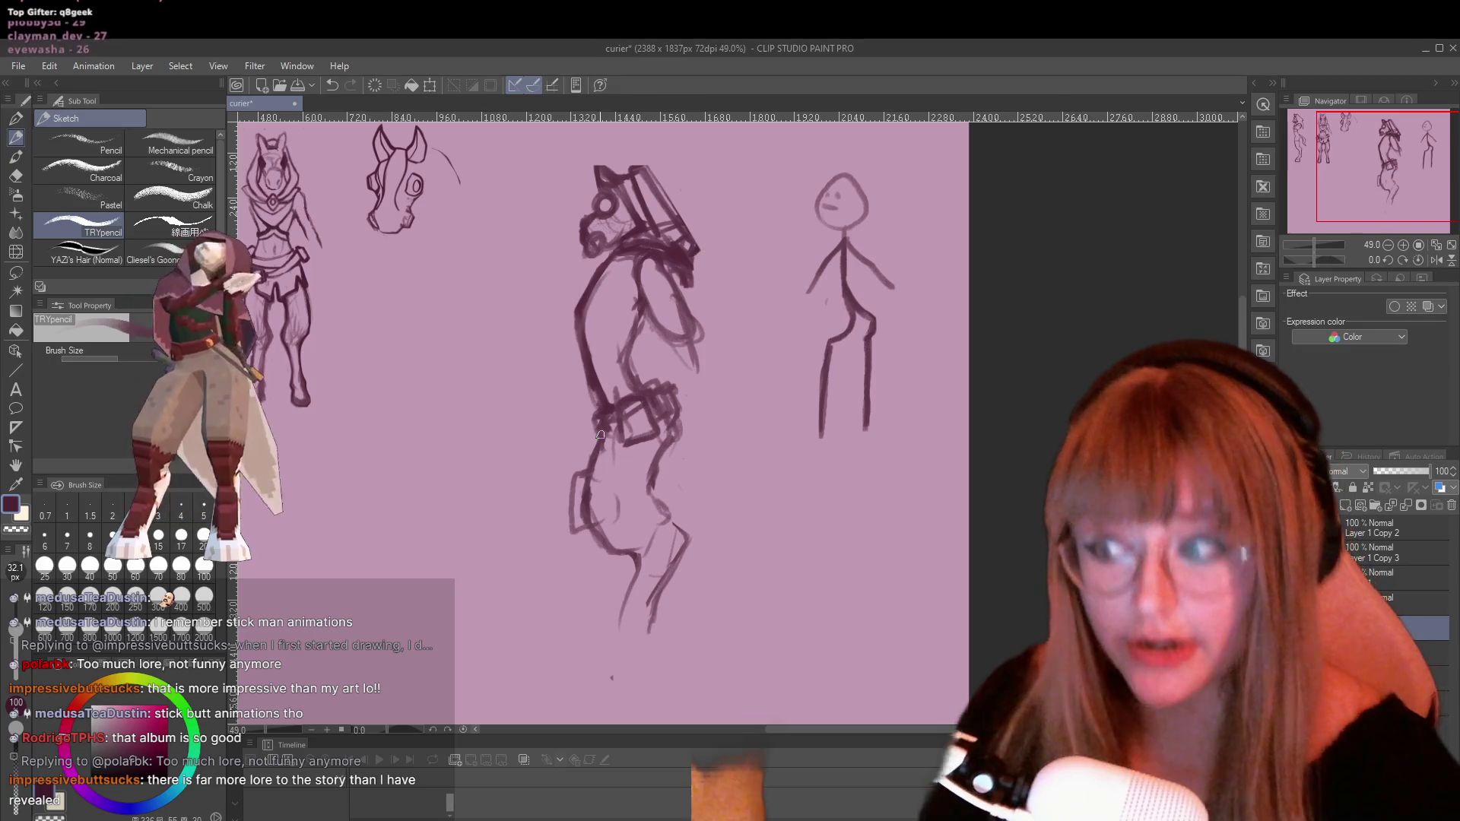
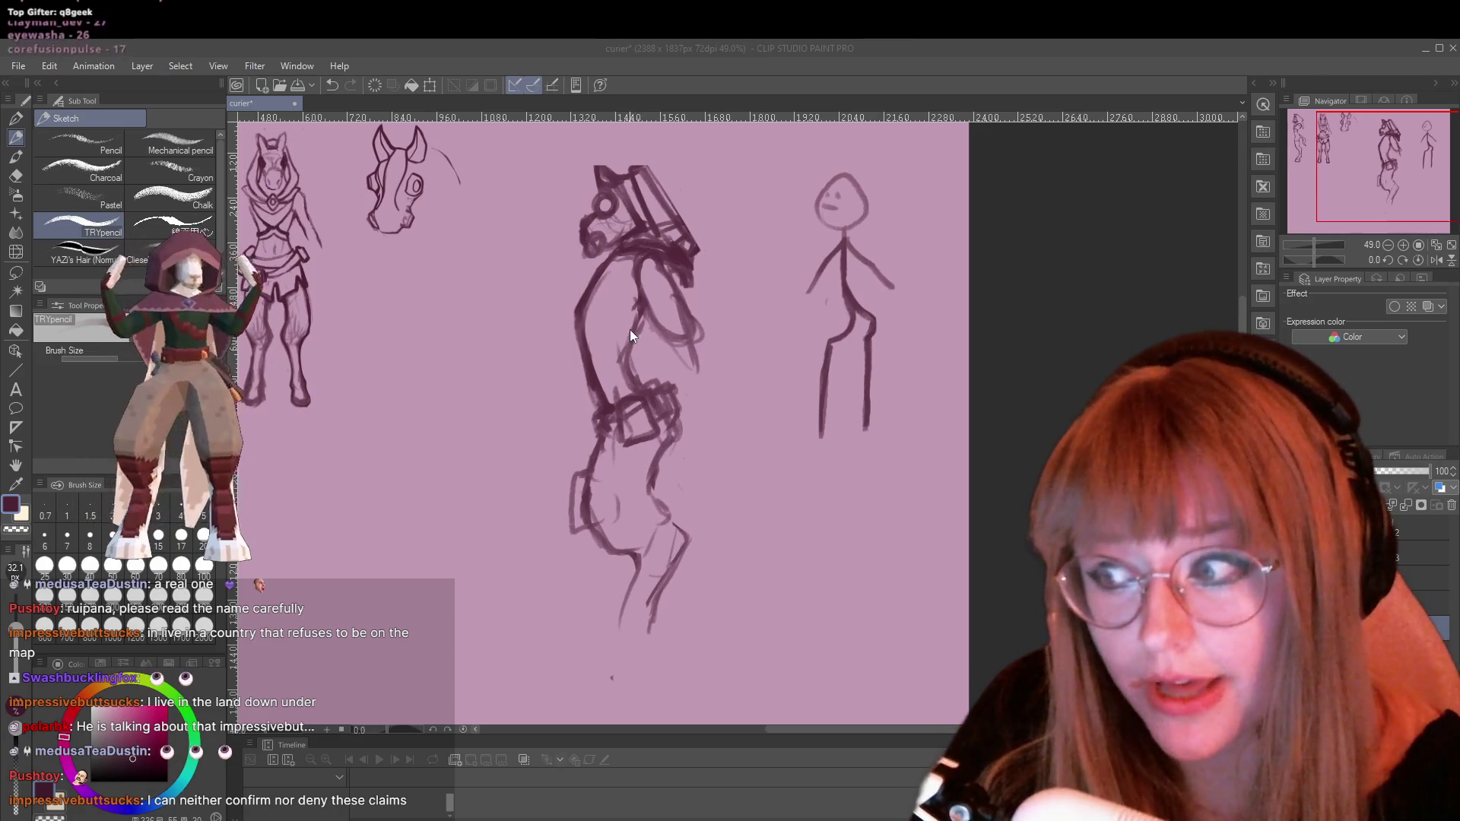
Erase the stray strokes at the middle figure's lower left hip and lower back
click(645, 314)
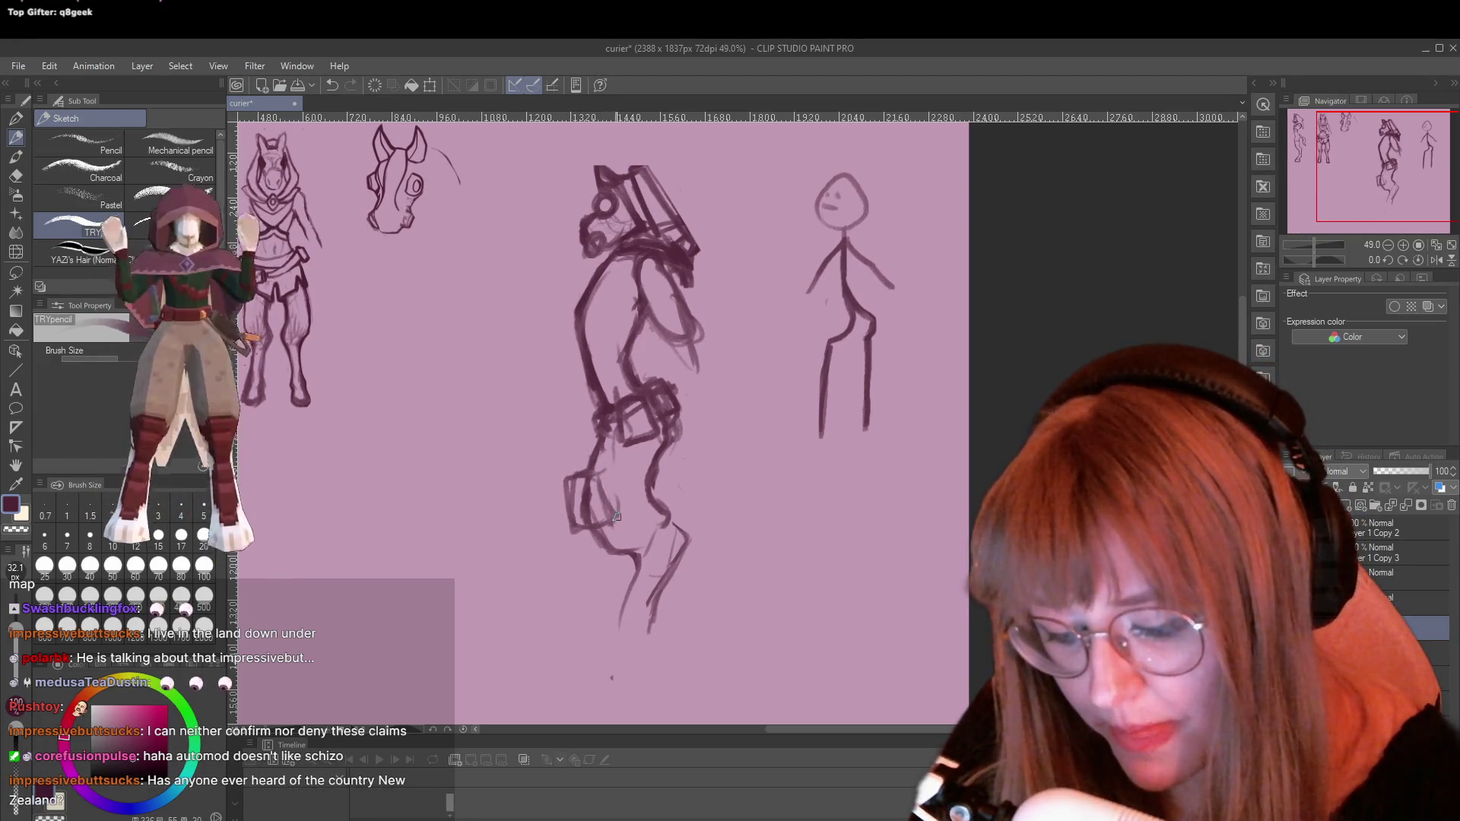
key(e)
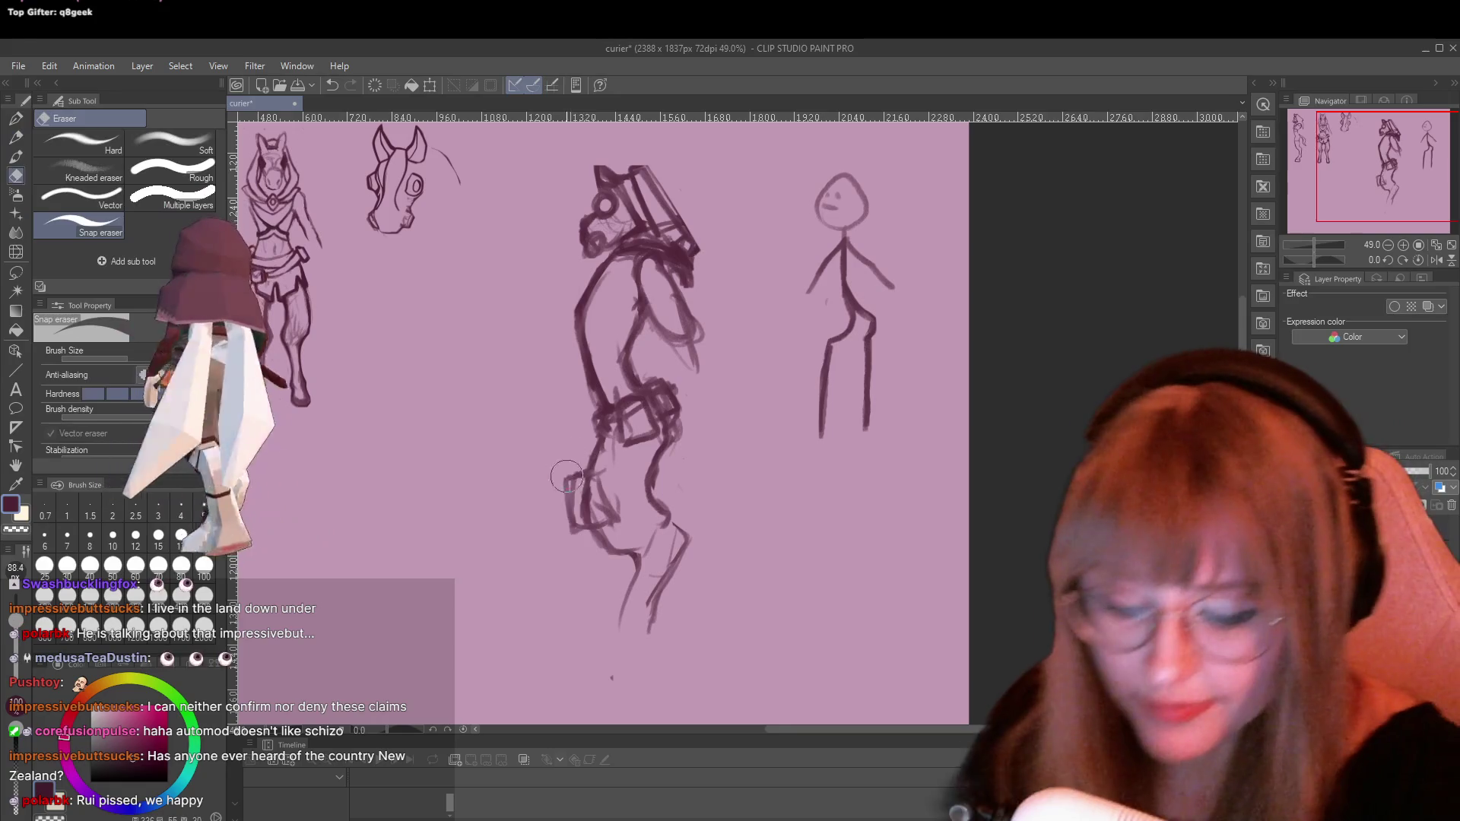
mouse_move(568, 525)
mouse_down()
mouse_move(566, 475)
mouse_move(585, 458)
mouse_up()
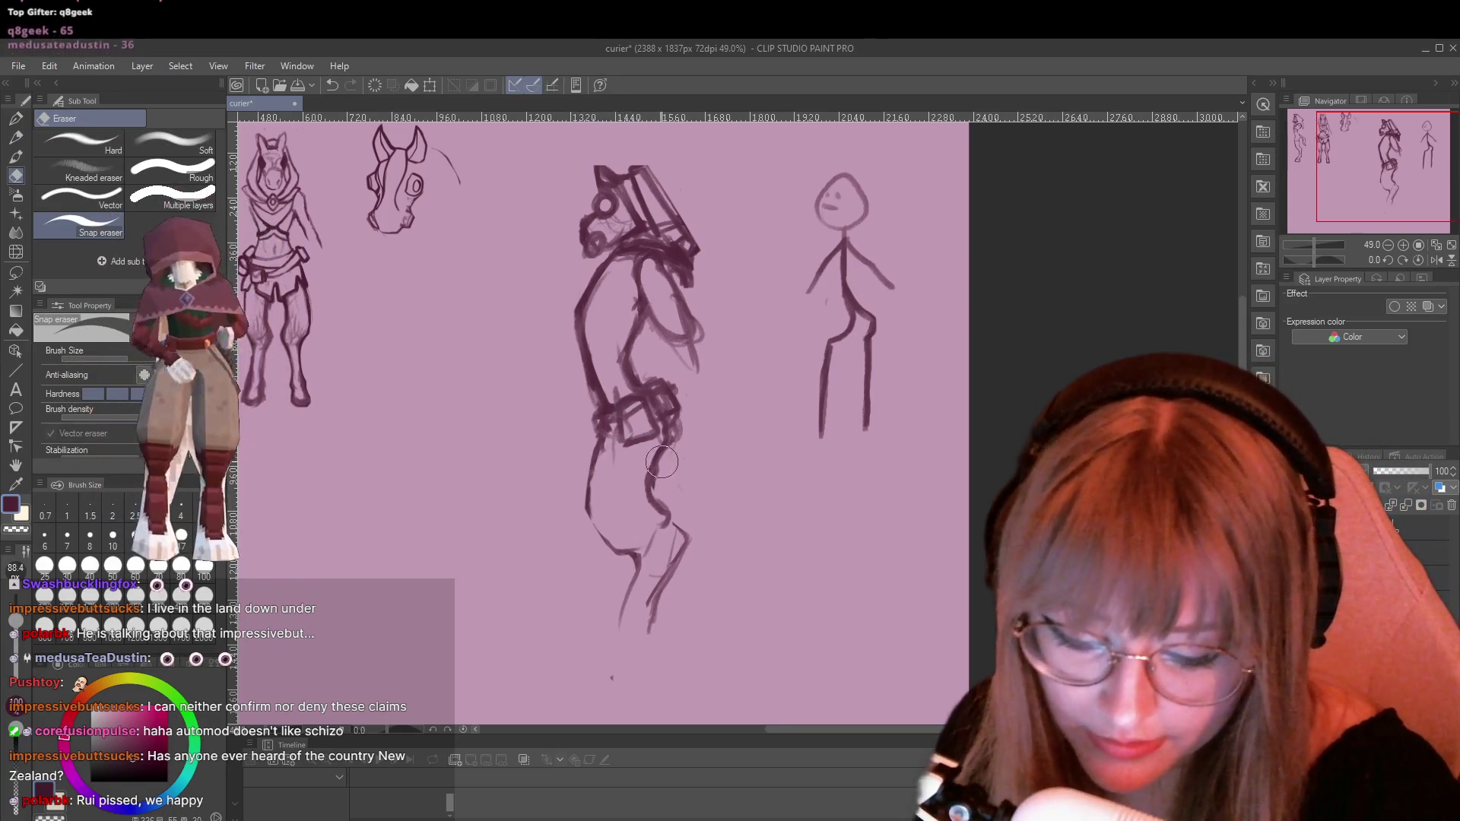
mouse_move(676, 446)
mouse_down()
mouse_move(662, 479)
mouse_move(673, 509)
mouse_move(676, 468)
mouse_up()
key(p)
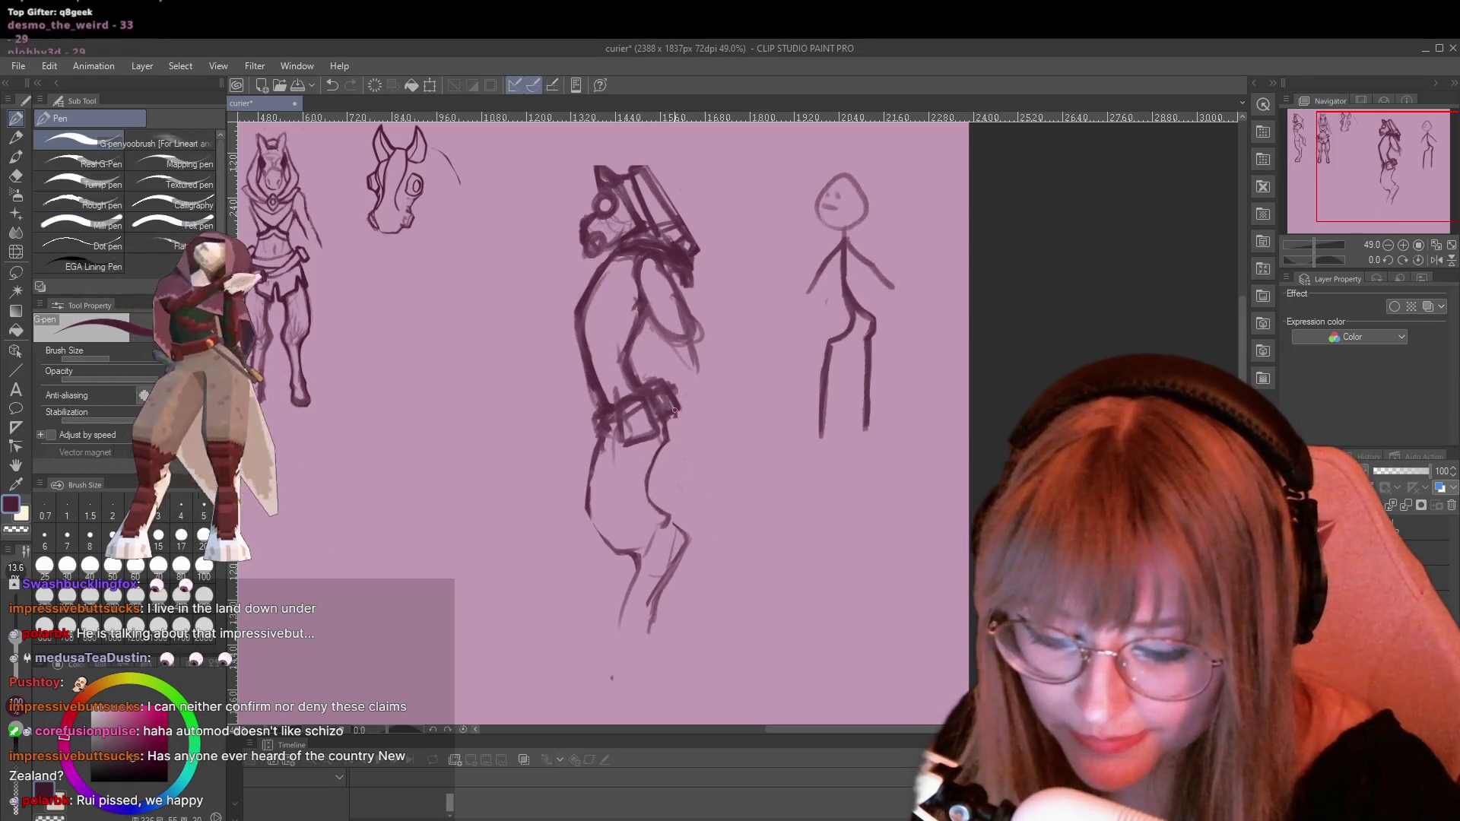
key(e)
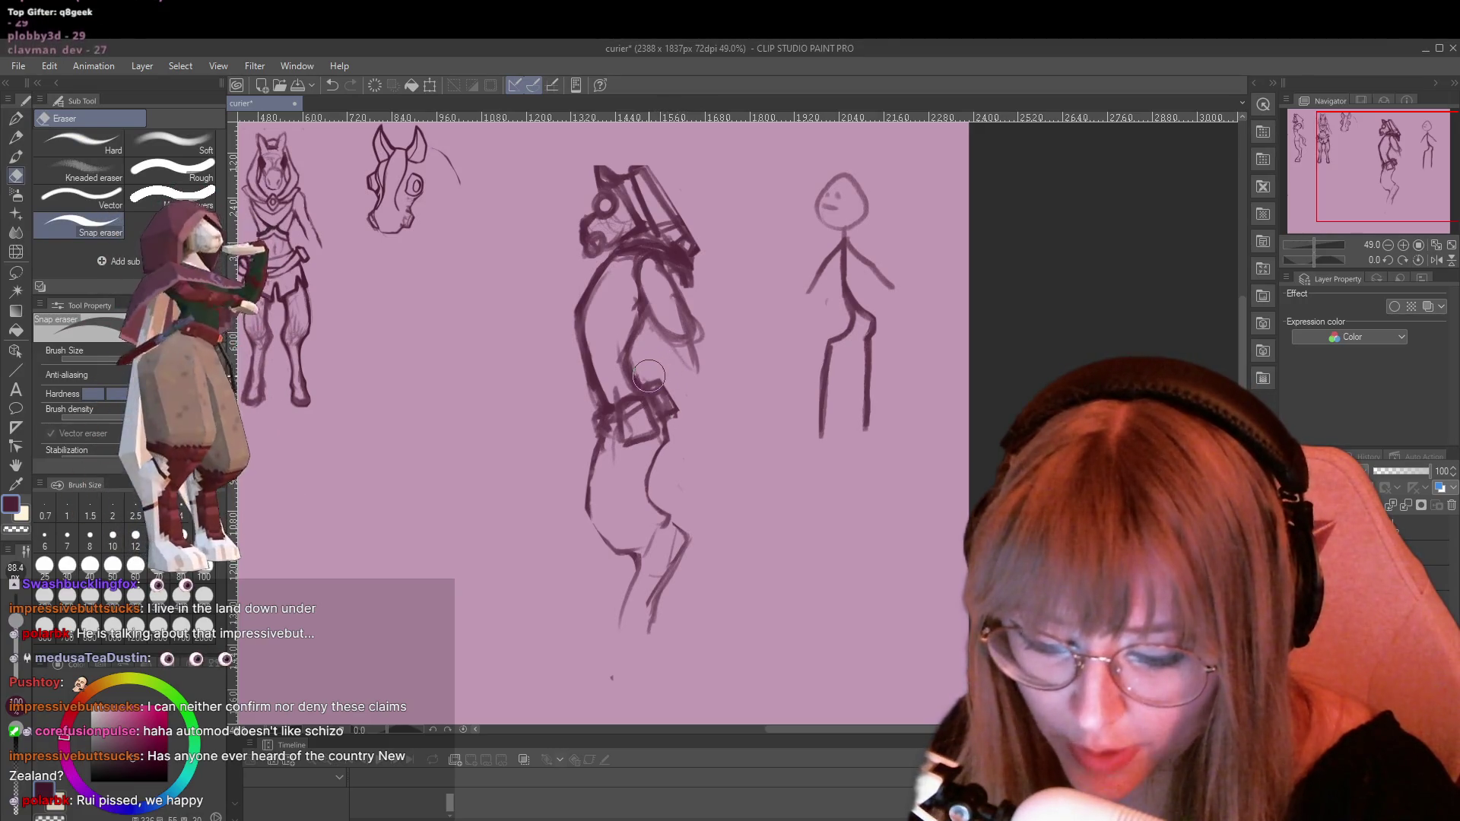
key(p)
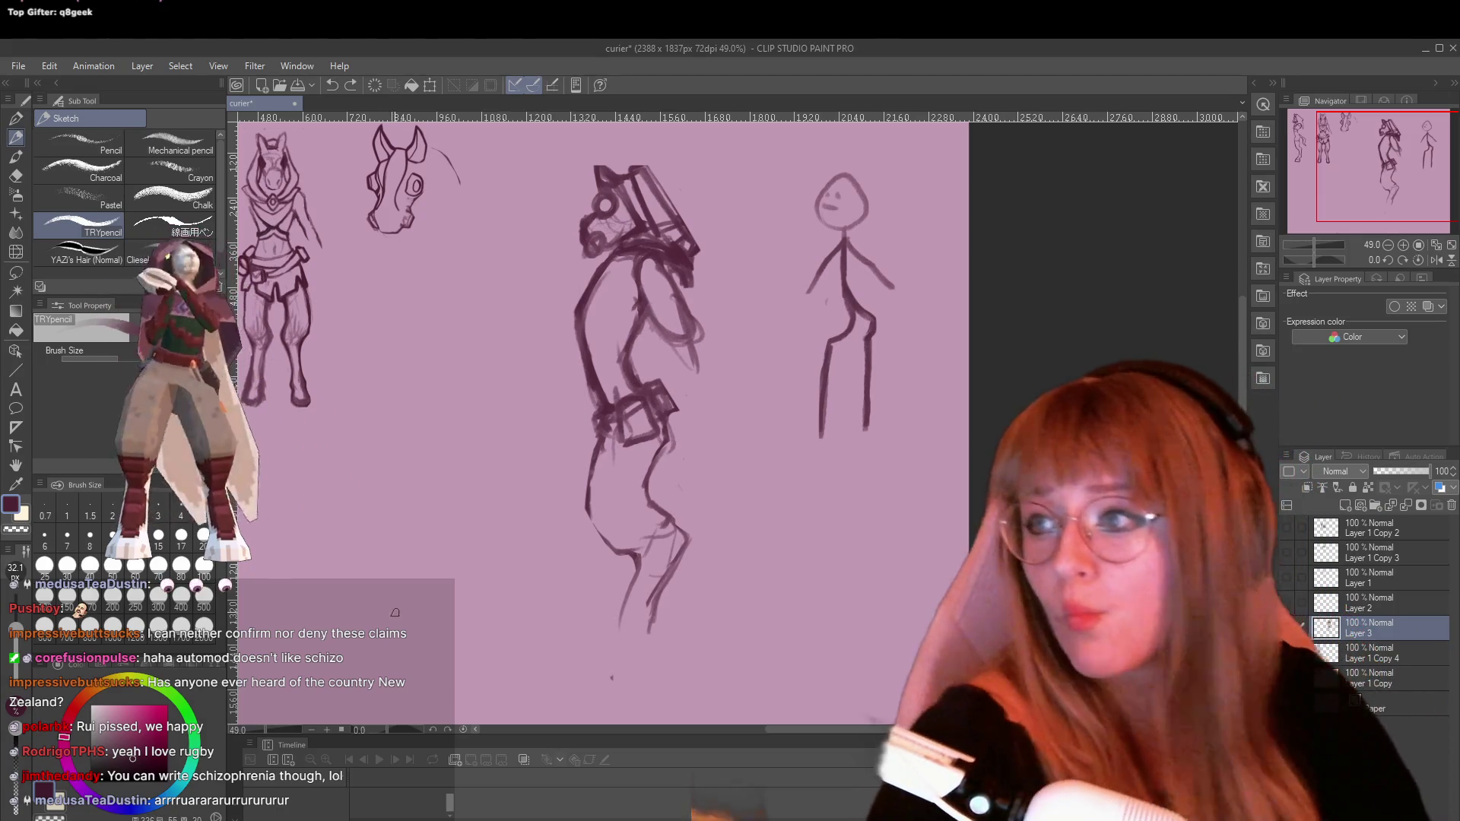
Zoom in on the middle figure's hips and upper legs for the pants lines
scroll(446, 300, up, 1)
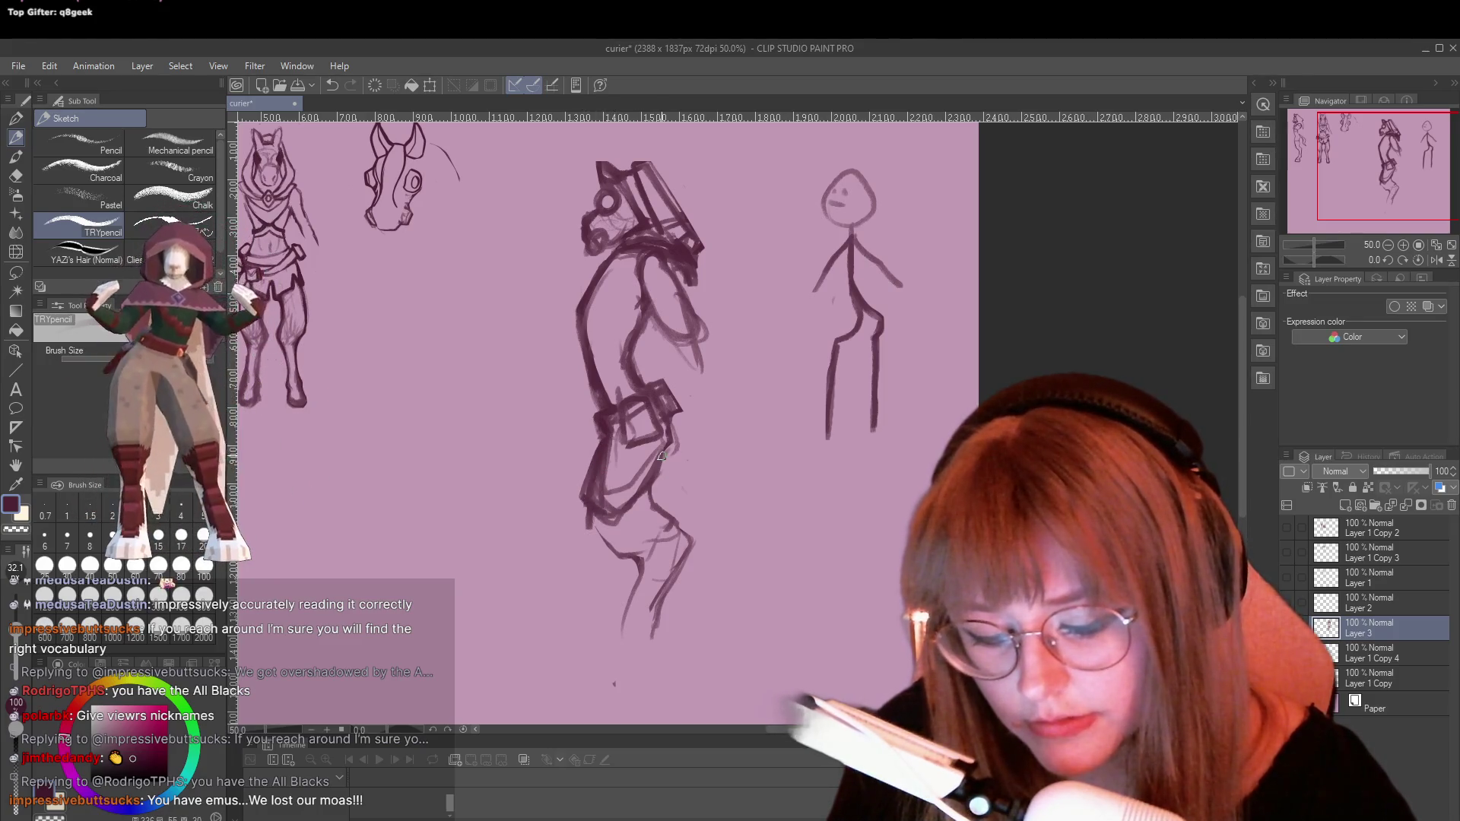
Add short pant strokes down to the middle figure's feet, then switch to the Twitch window
drag(595, 542, 629, 563)
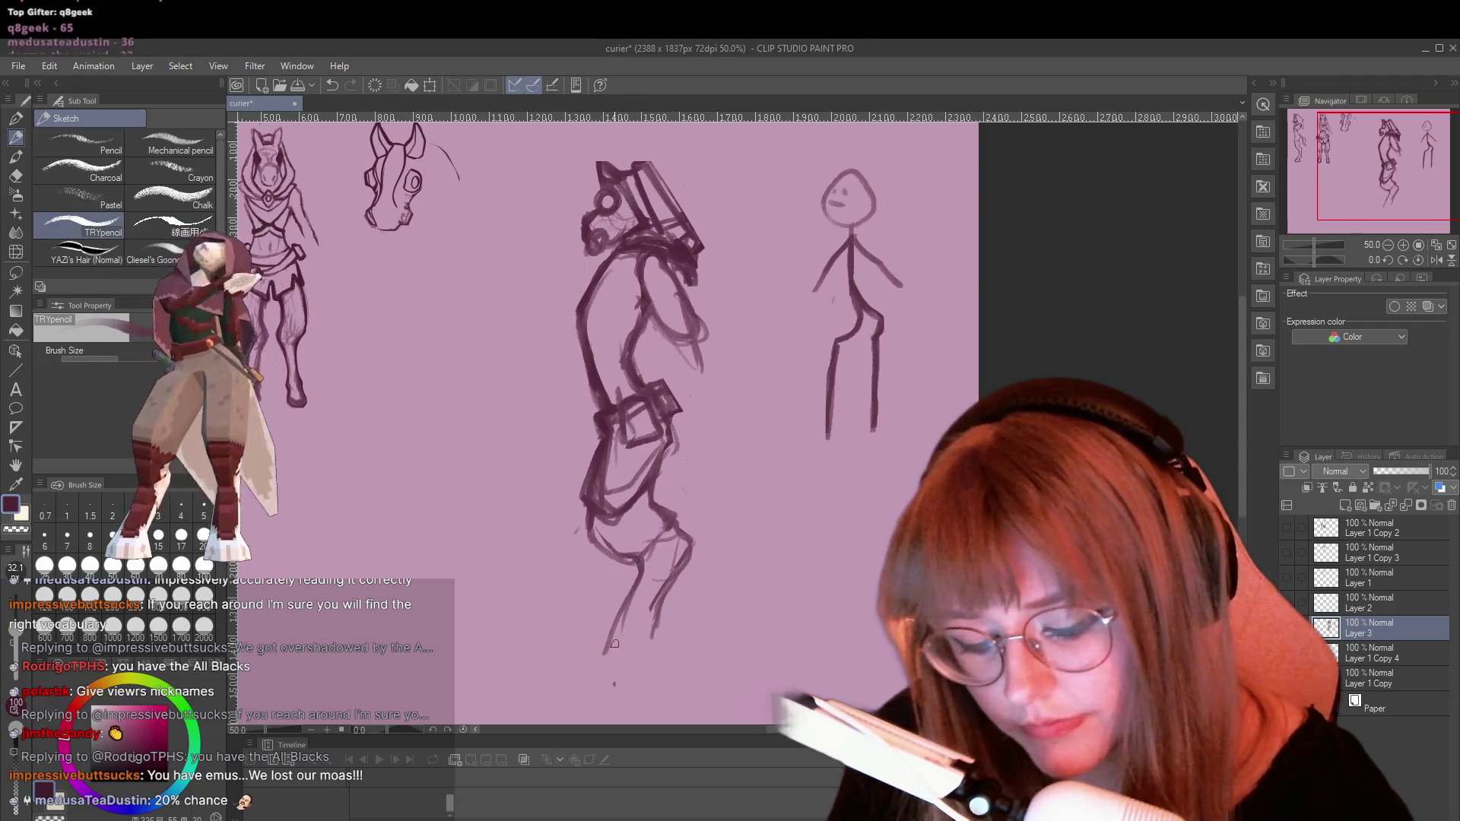
drag(590, 672, 642, 666)
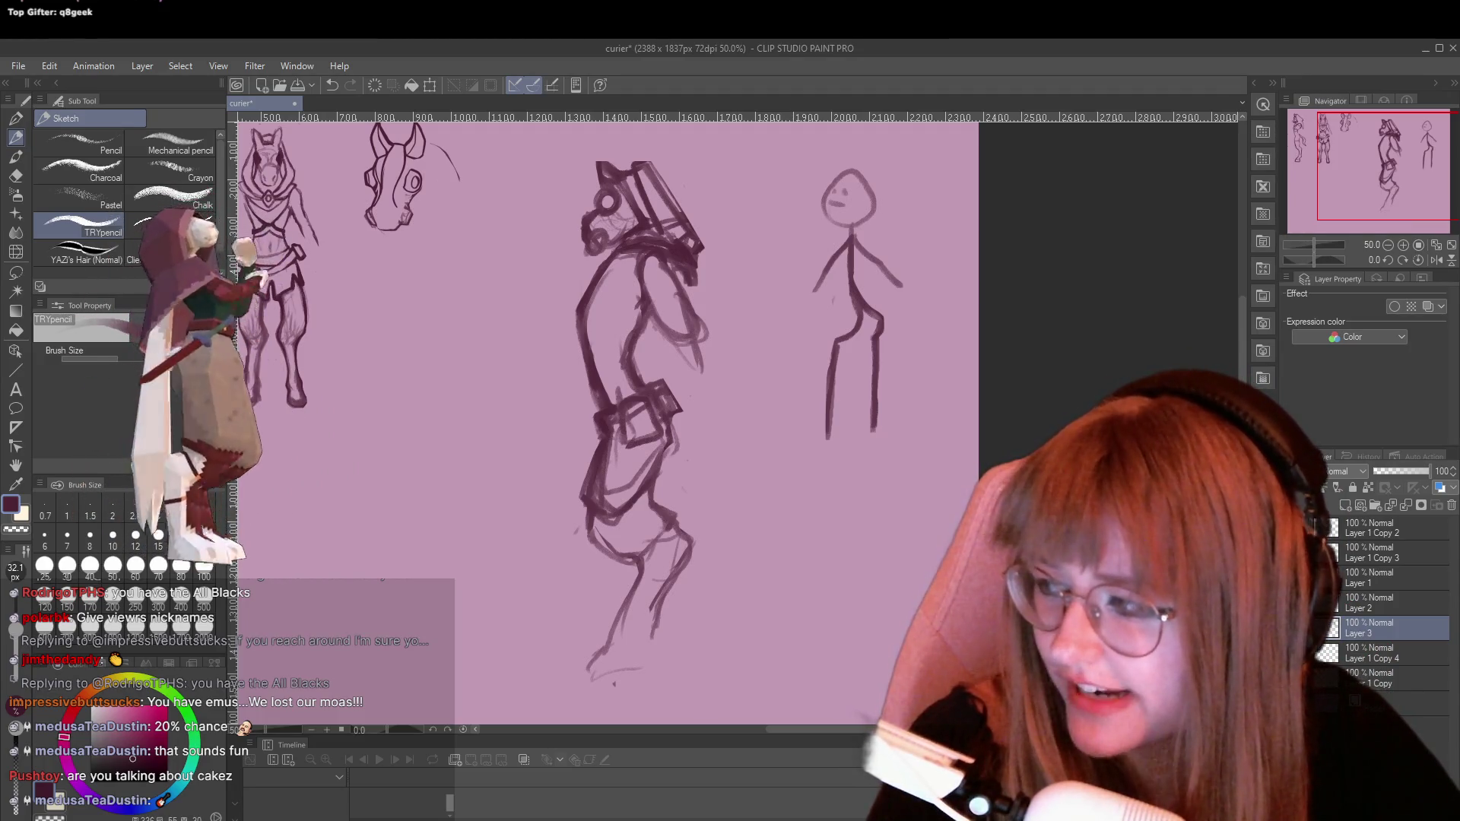
key(alt+Tab)
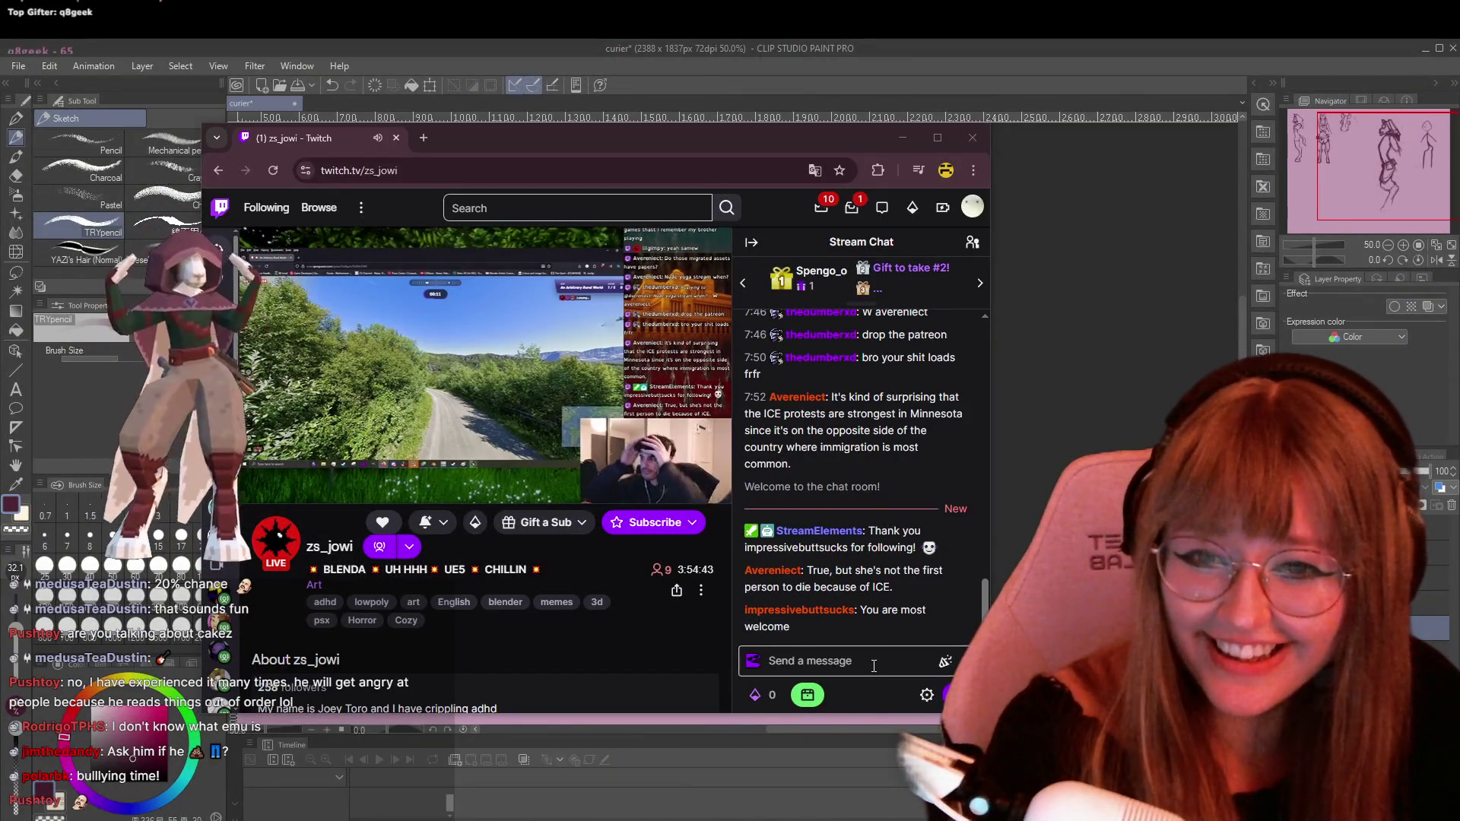
Close the Twitch Chrome window after focusing its chat box, revealing the canvas again
click(874, 666)
mouse_move(714, 466)
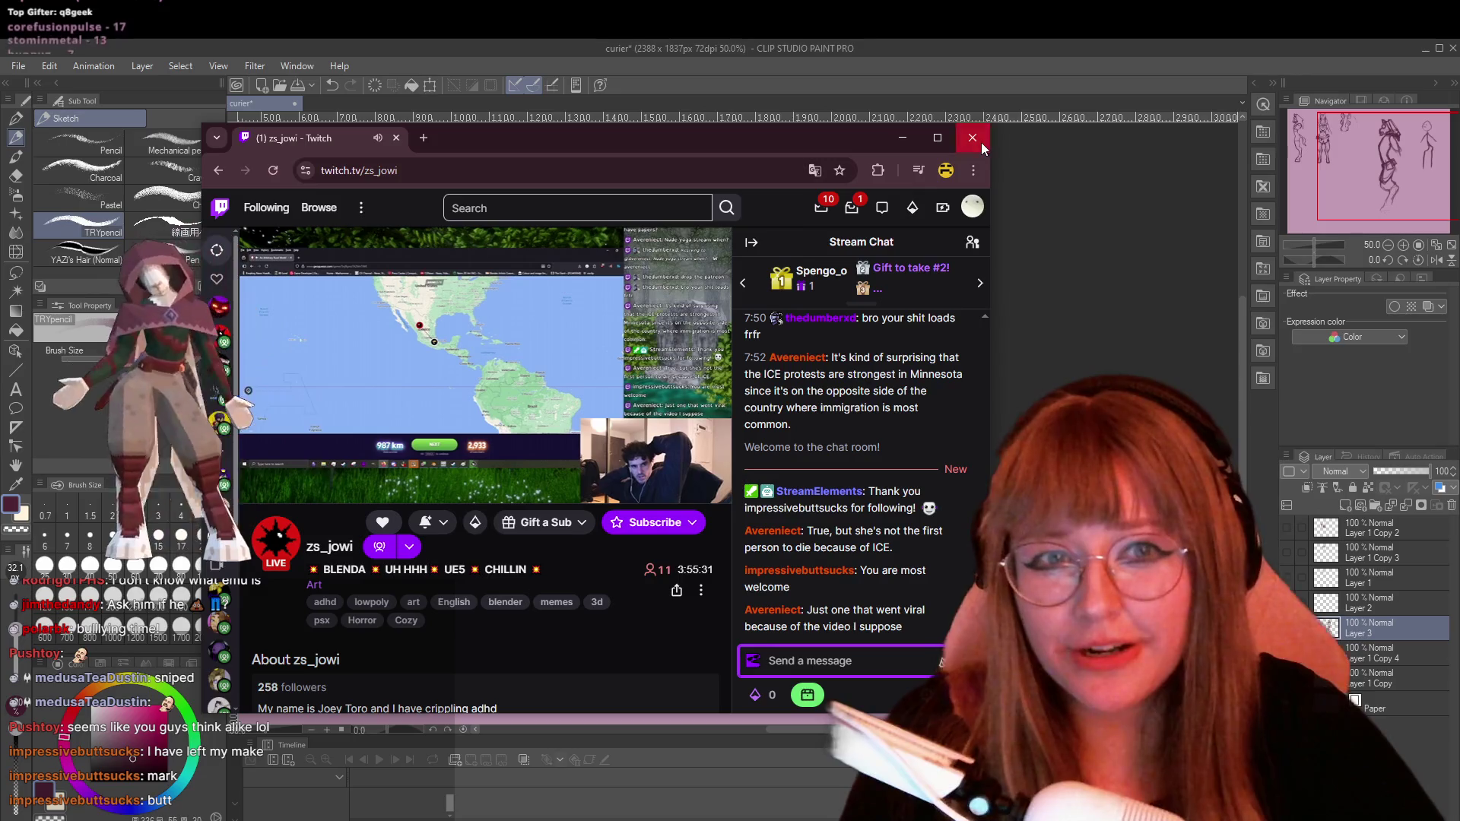
click(973, 138)
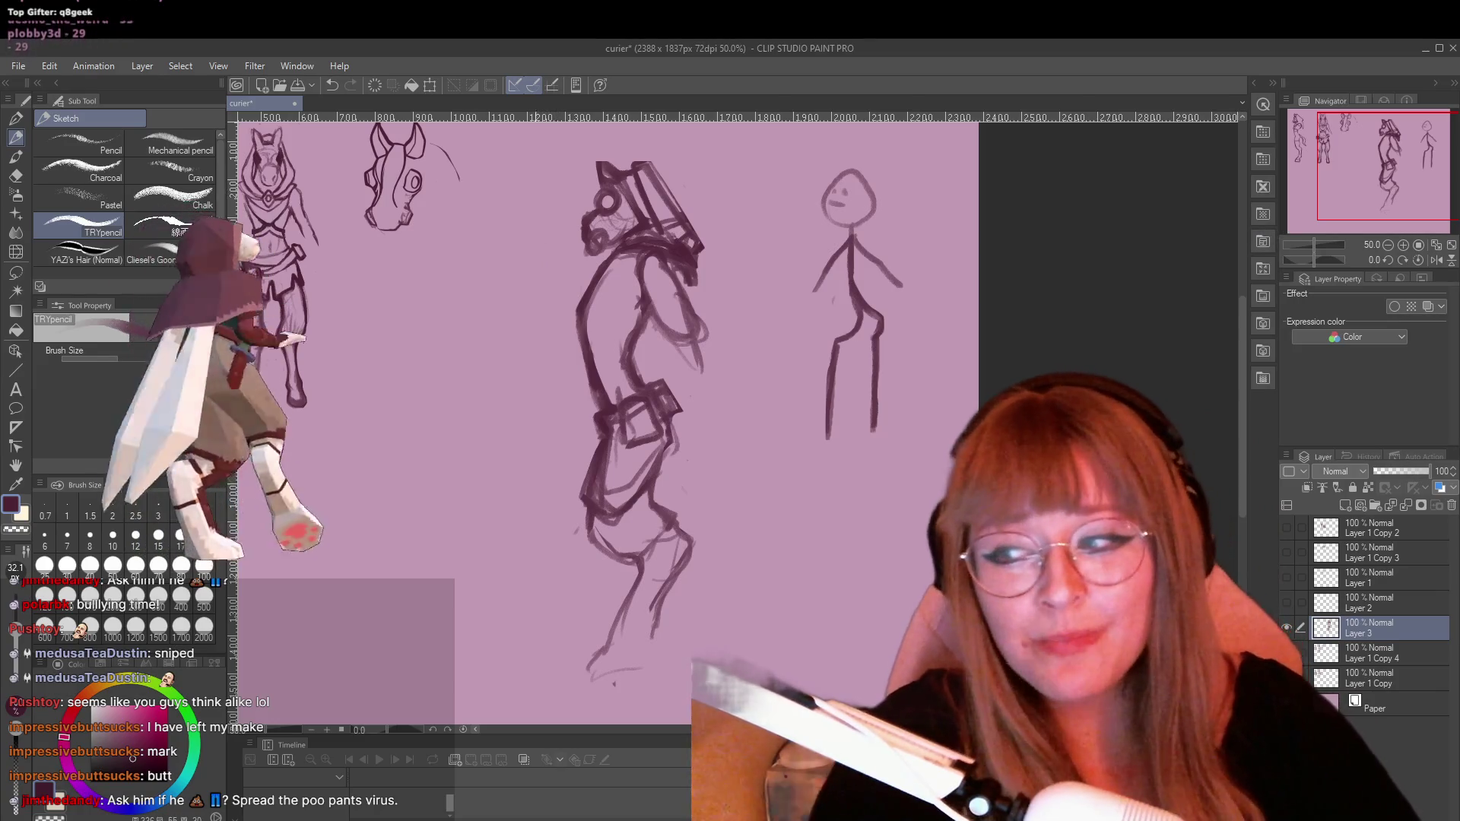
scroll(909, 293, up, 1)
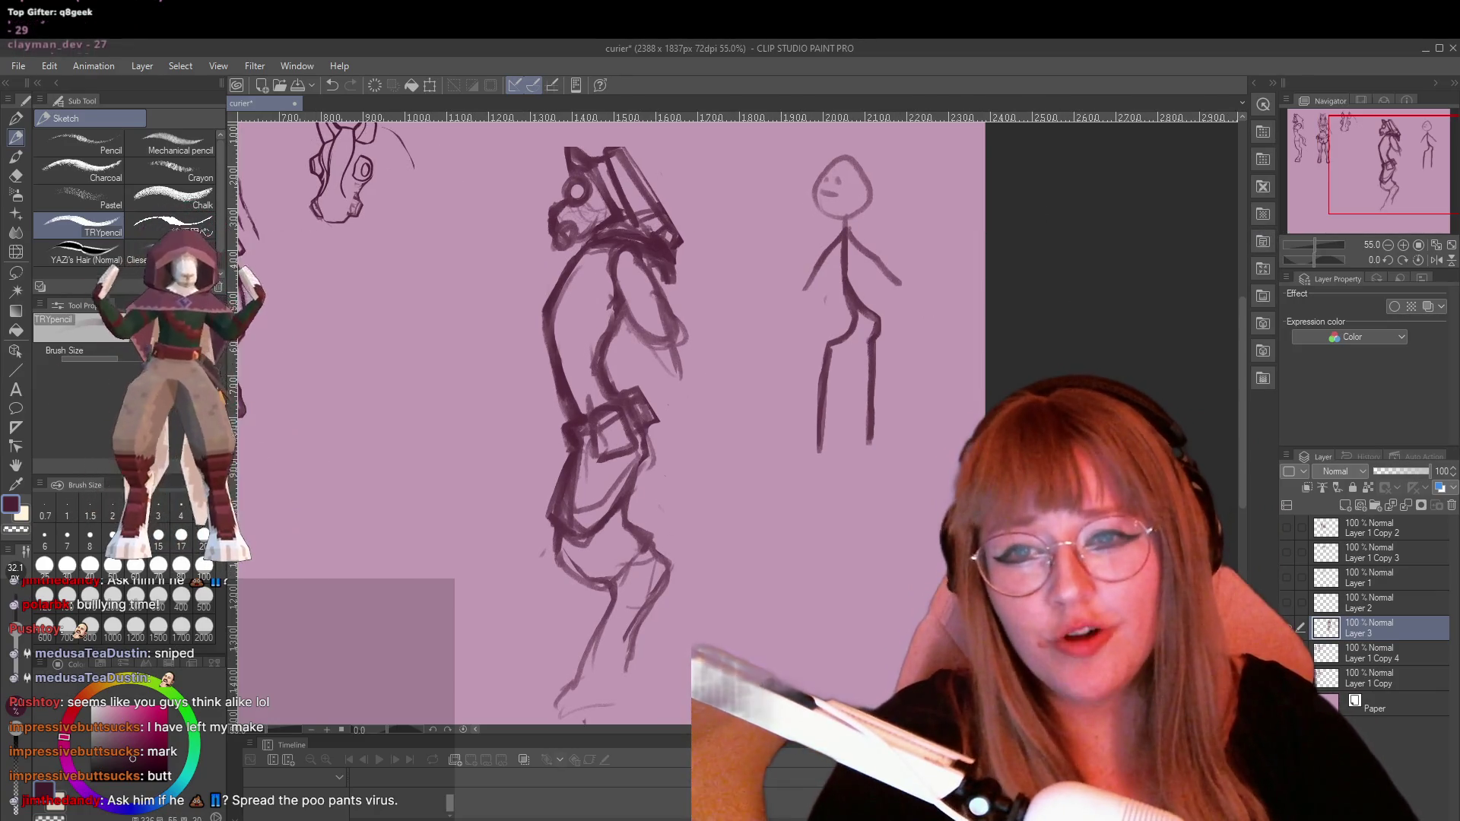
scroll(733, 265, up, 1)
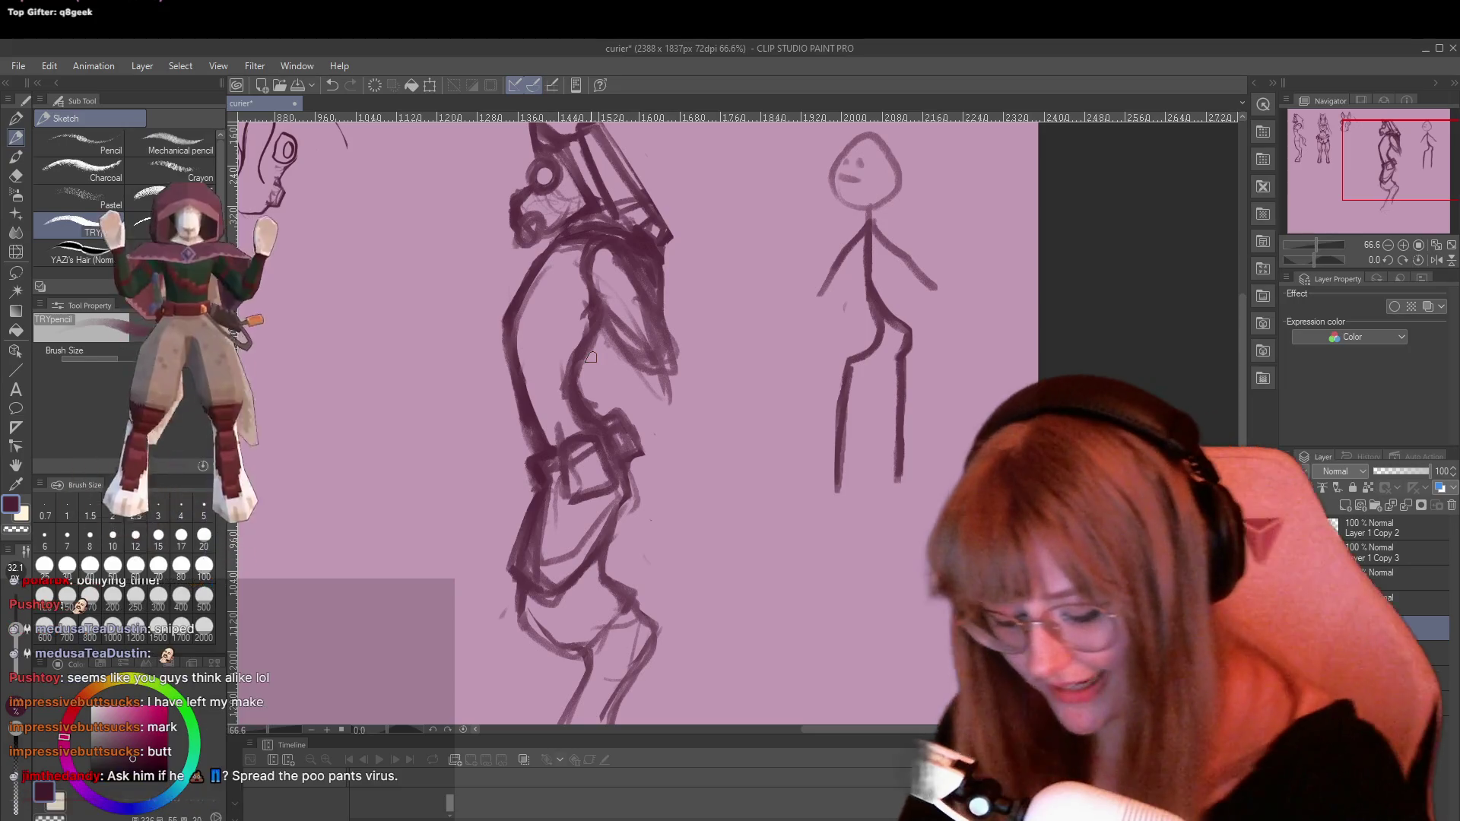
key(e)
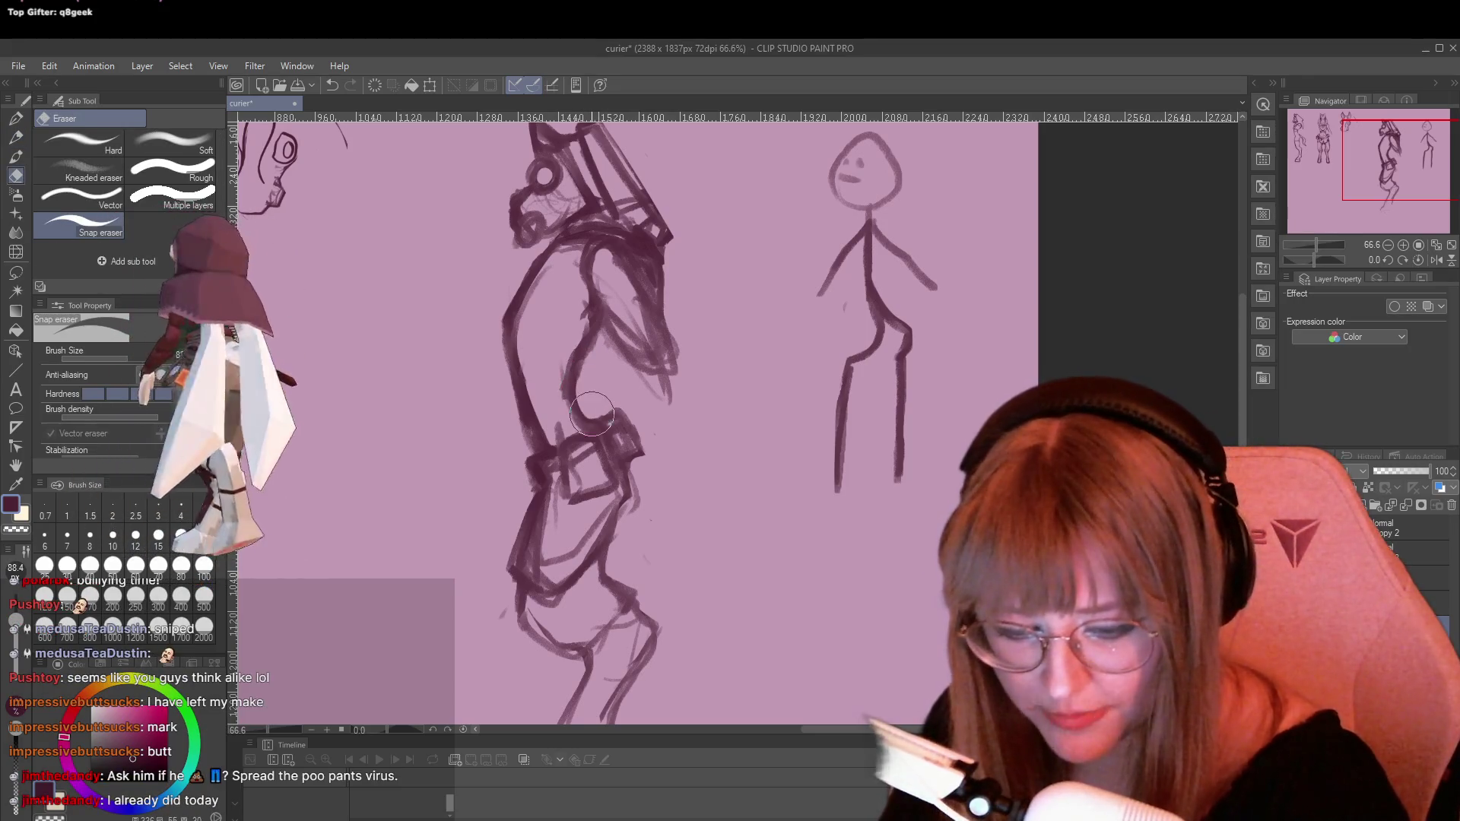
key(p)
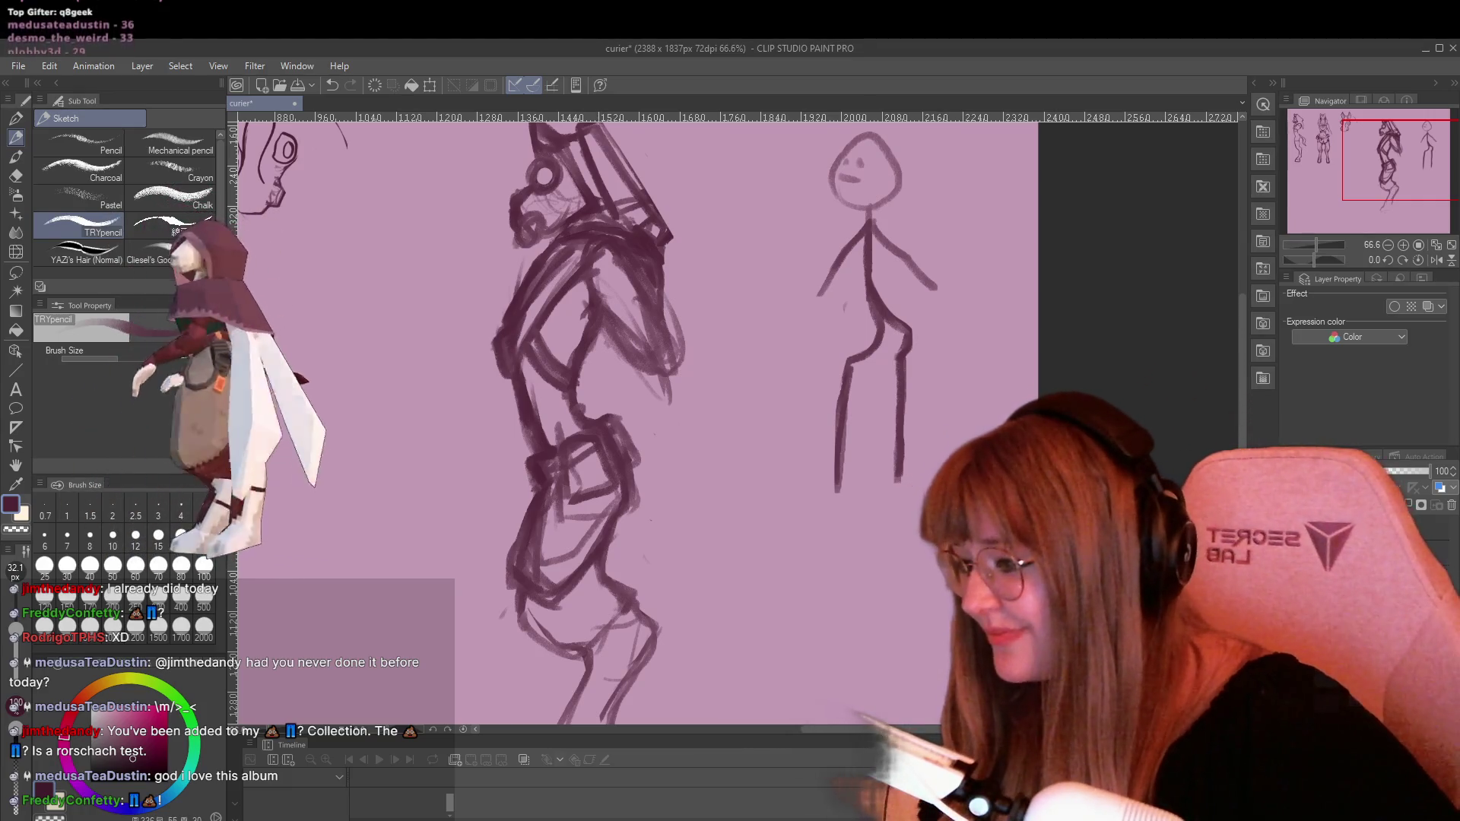
Zoom out and draw wavy tail-like strokes from the figure's hip down to the lower right
scroll(826, 353, down, 1)
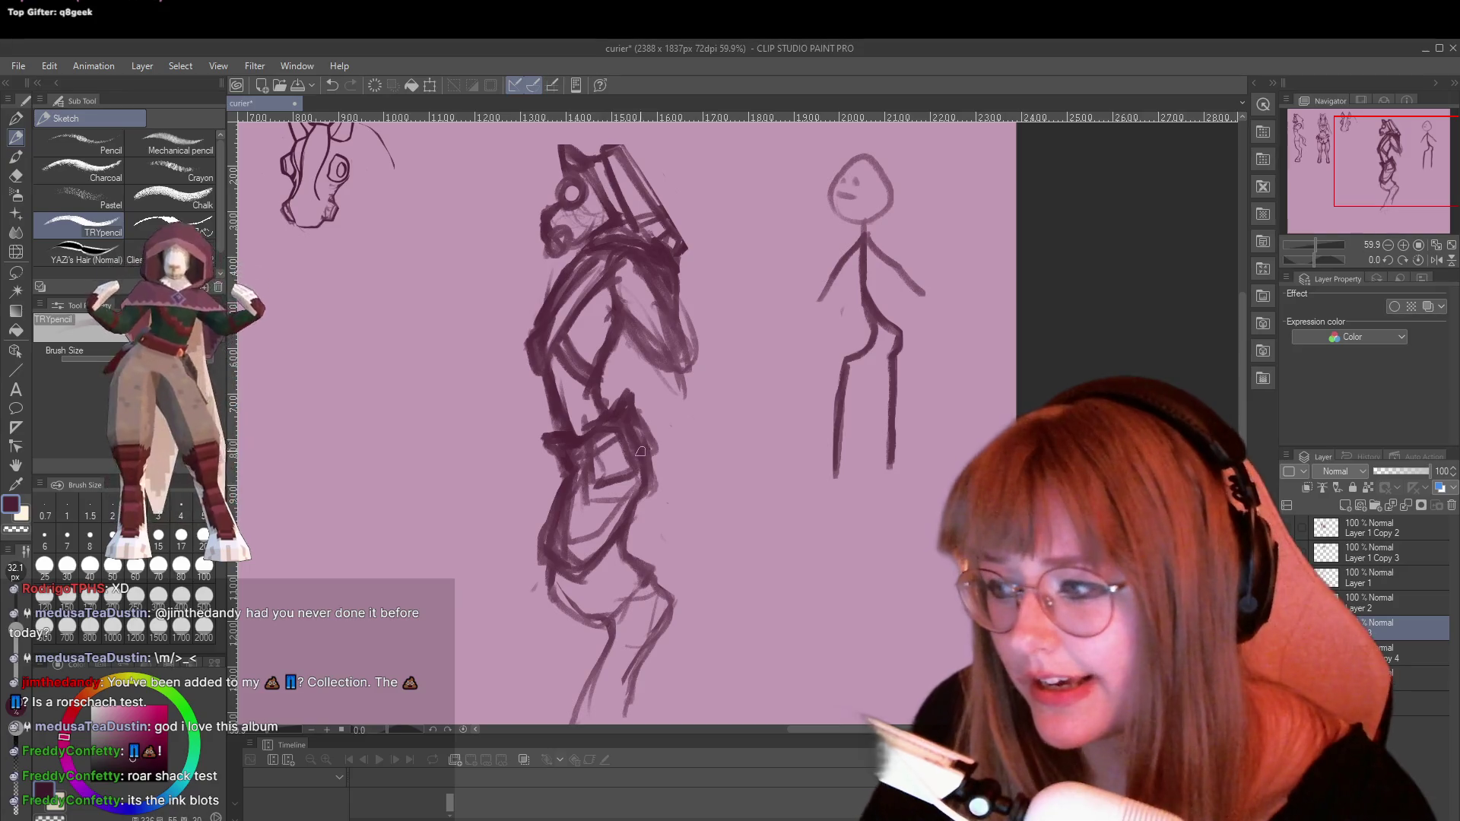
drag(624, 424, 674, 447)
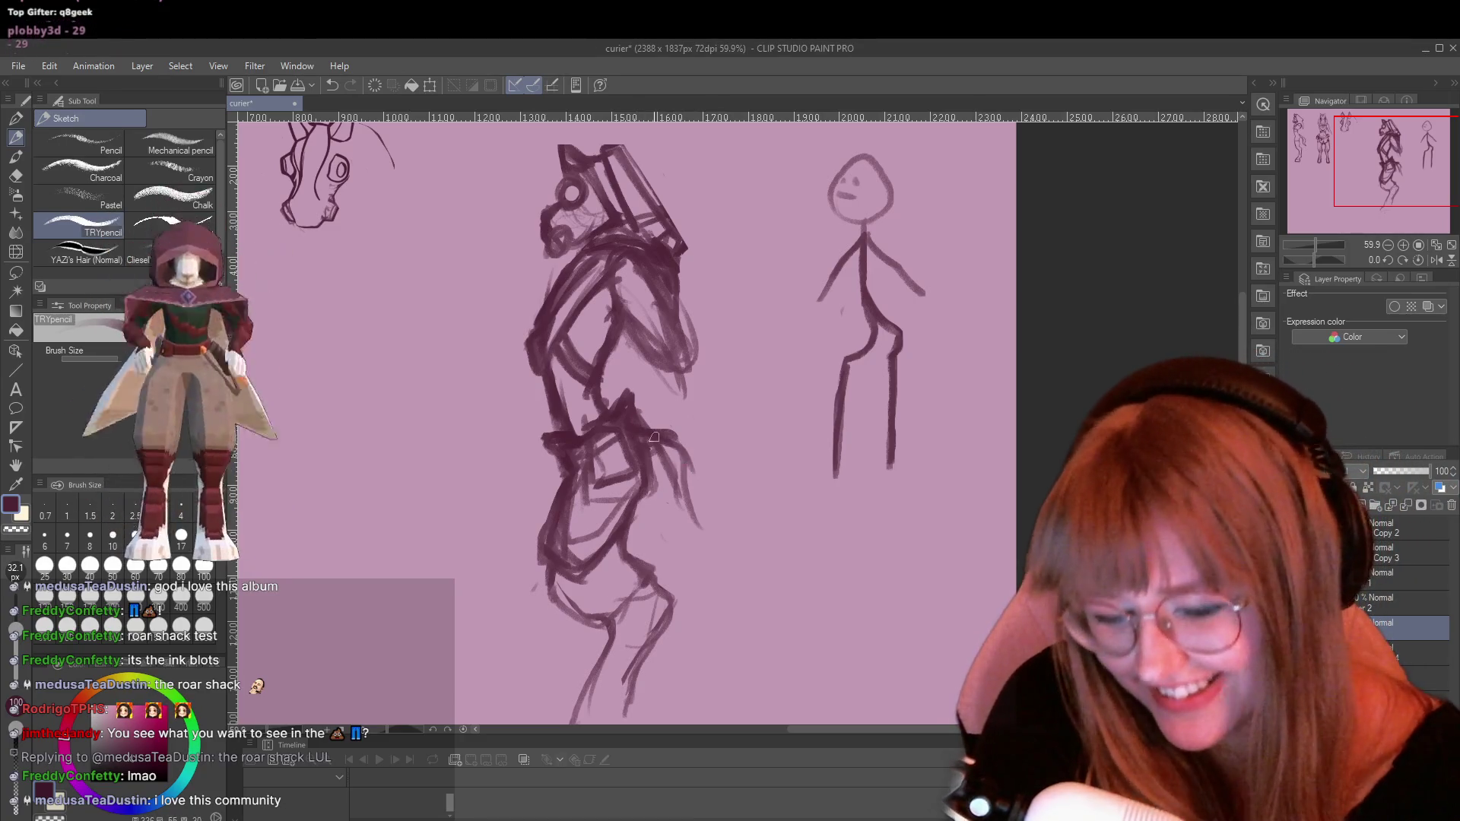
drag(679, 483, 689, 555)
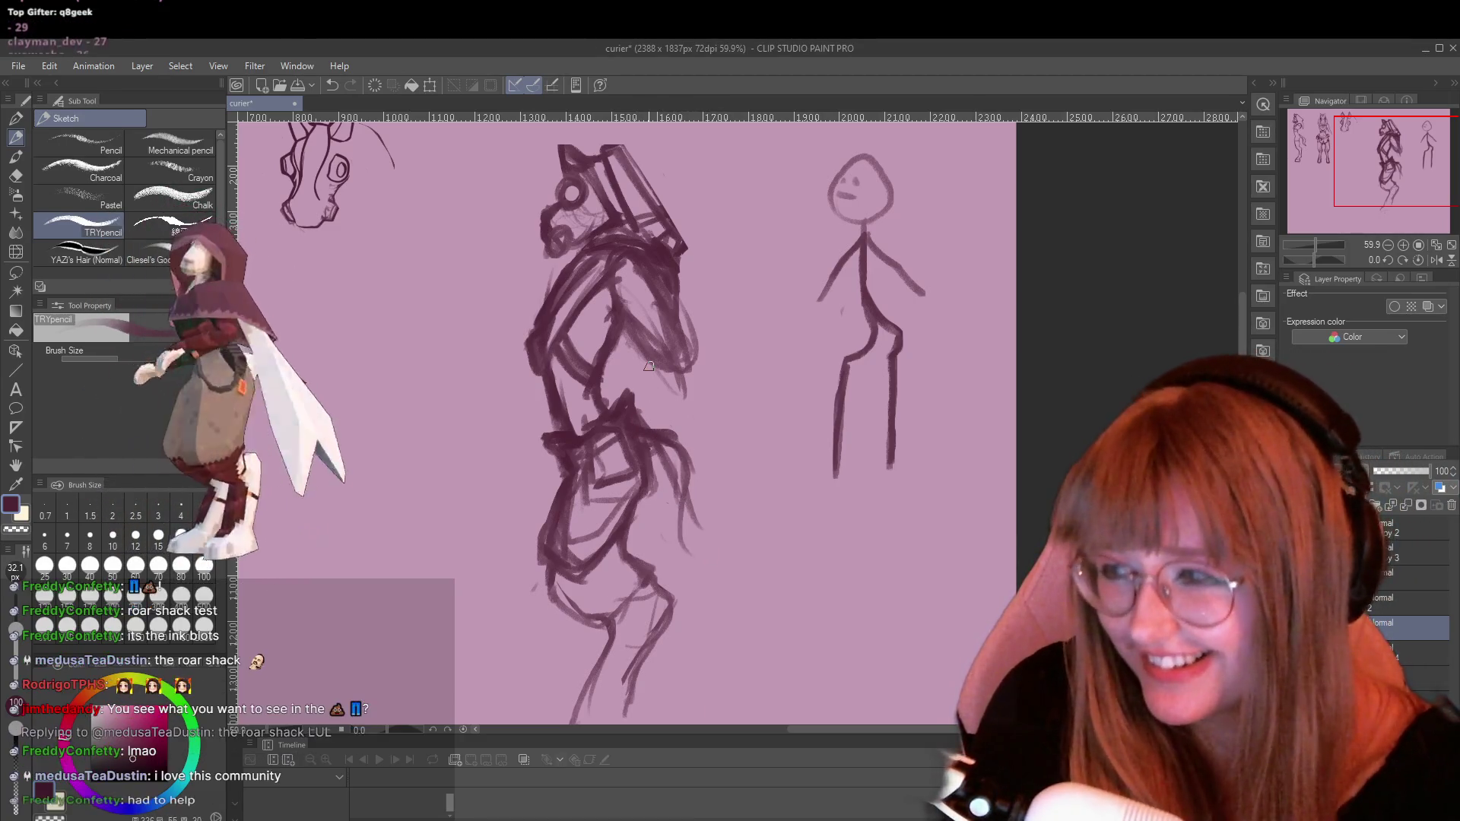
drag(680, 452, 733, 582)
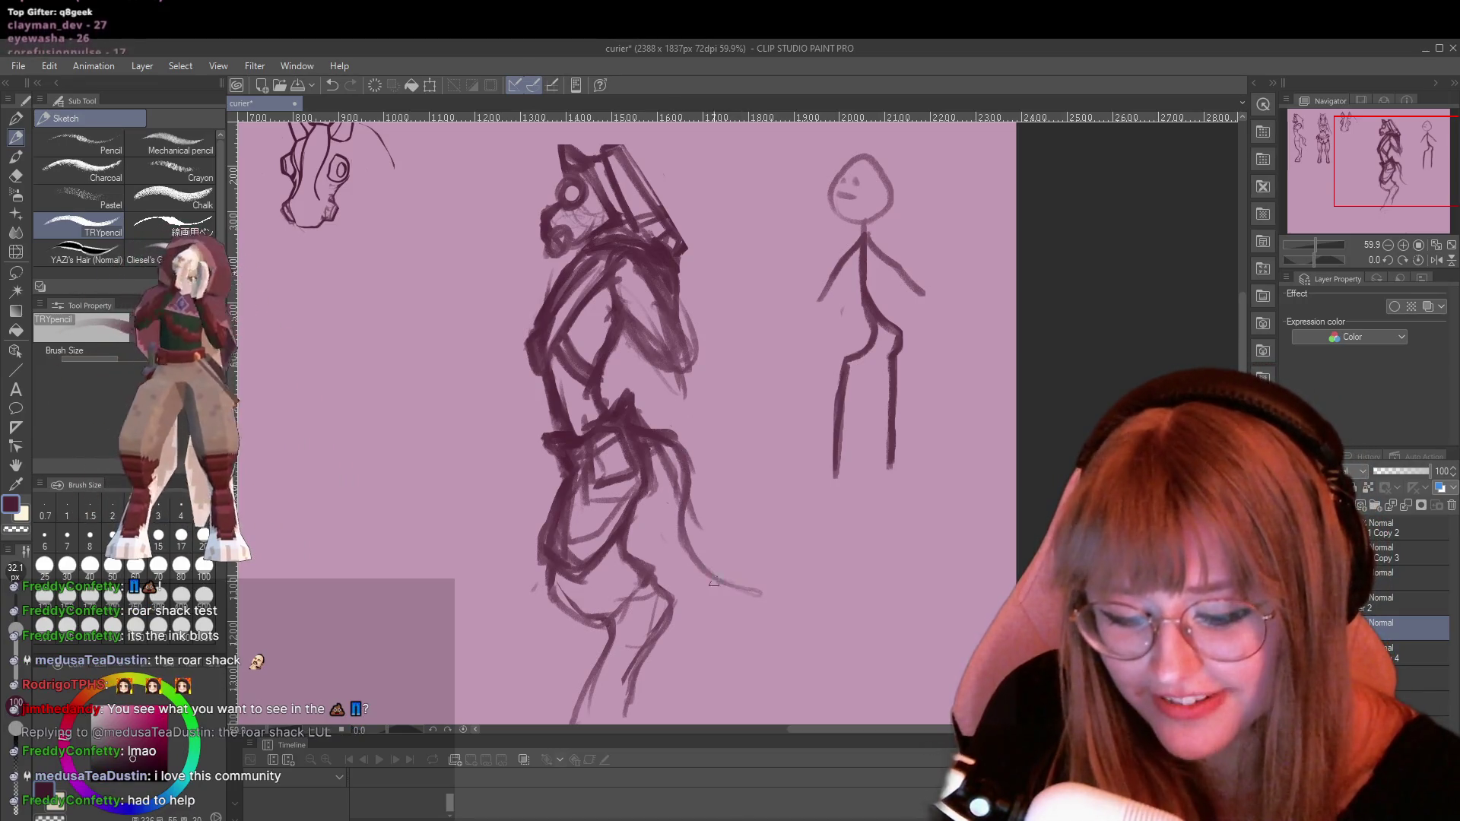
drag(663, 495, 719, 585)
drag(646, 470, 687, 567)
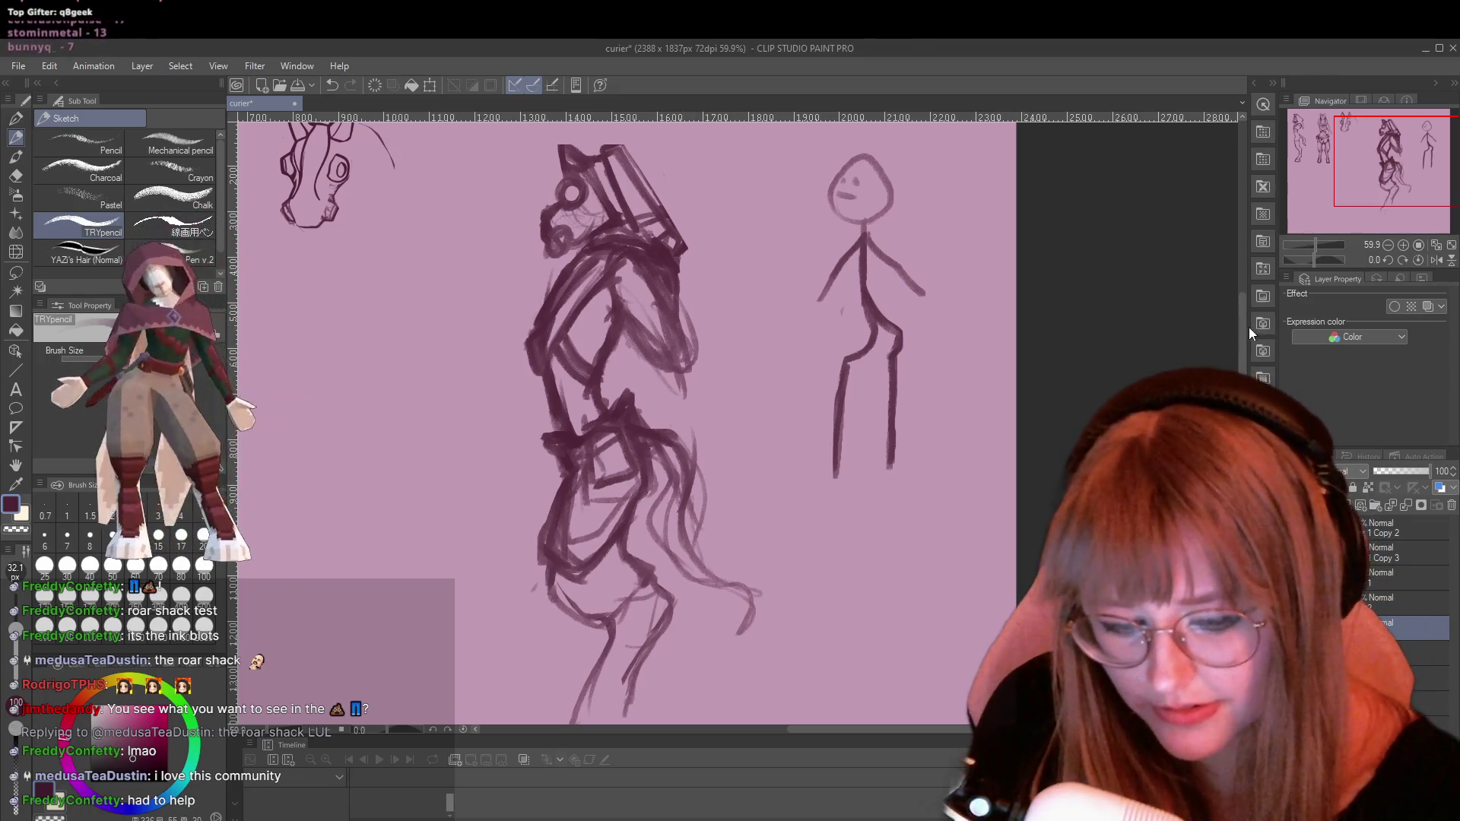
Draw a line down the middle figure's left foot
drag(1243, 327, 1243, 364)
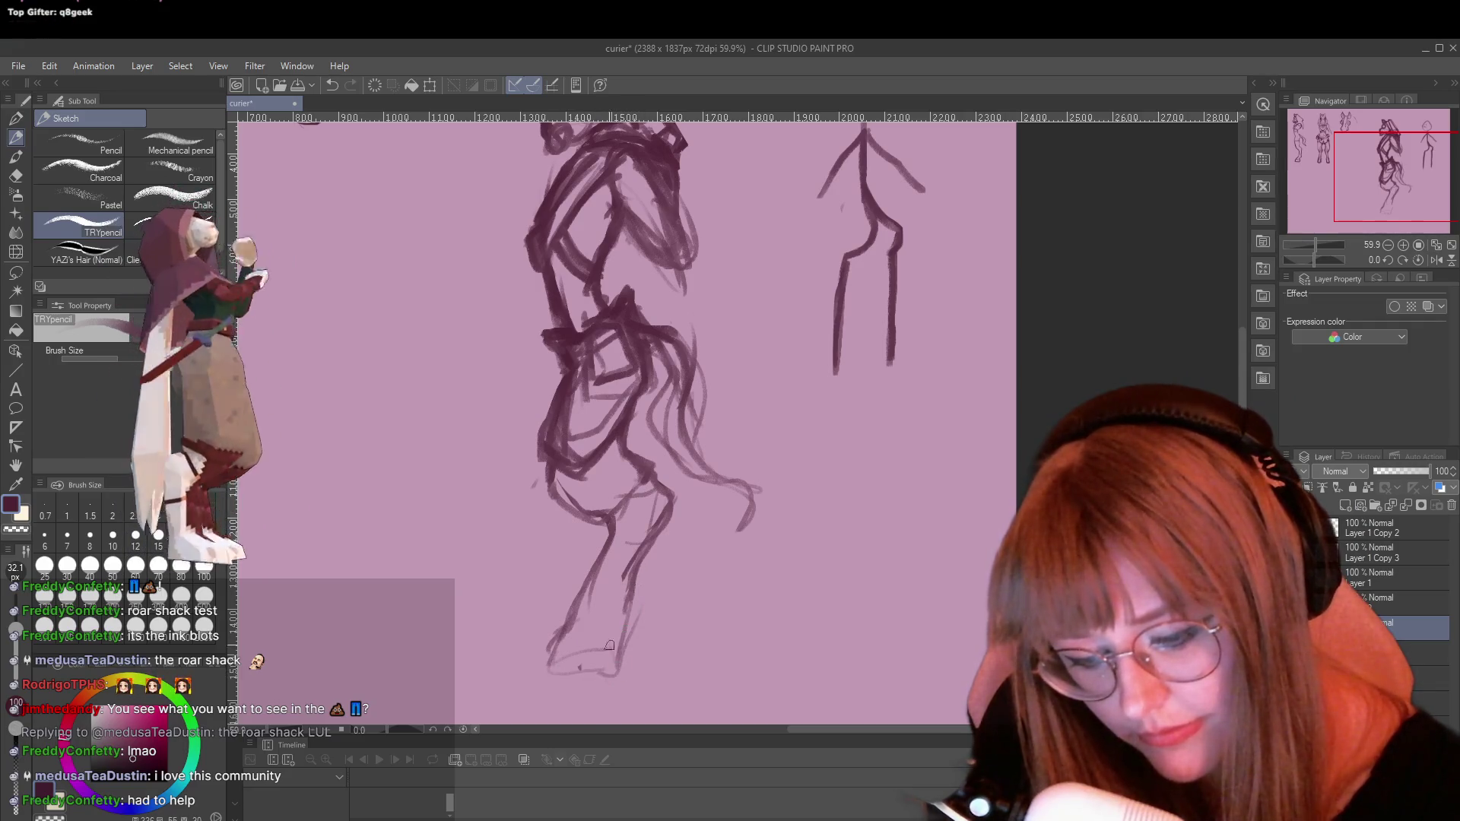
drag(581, 582, 546, 673)
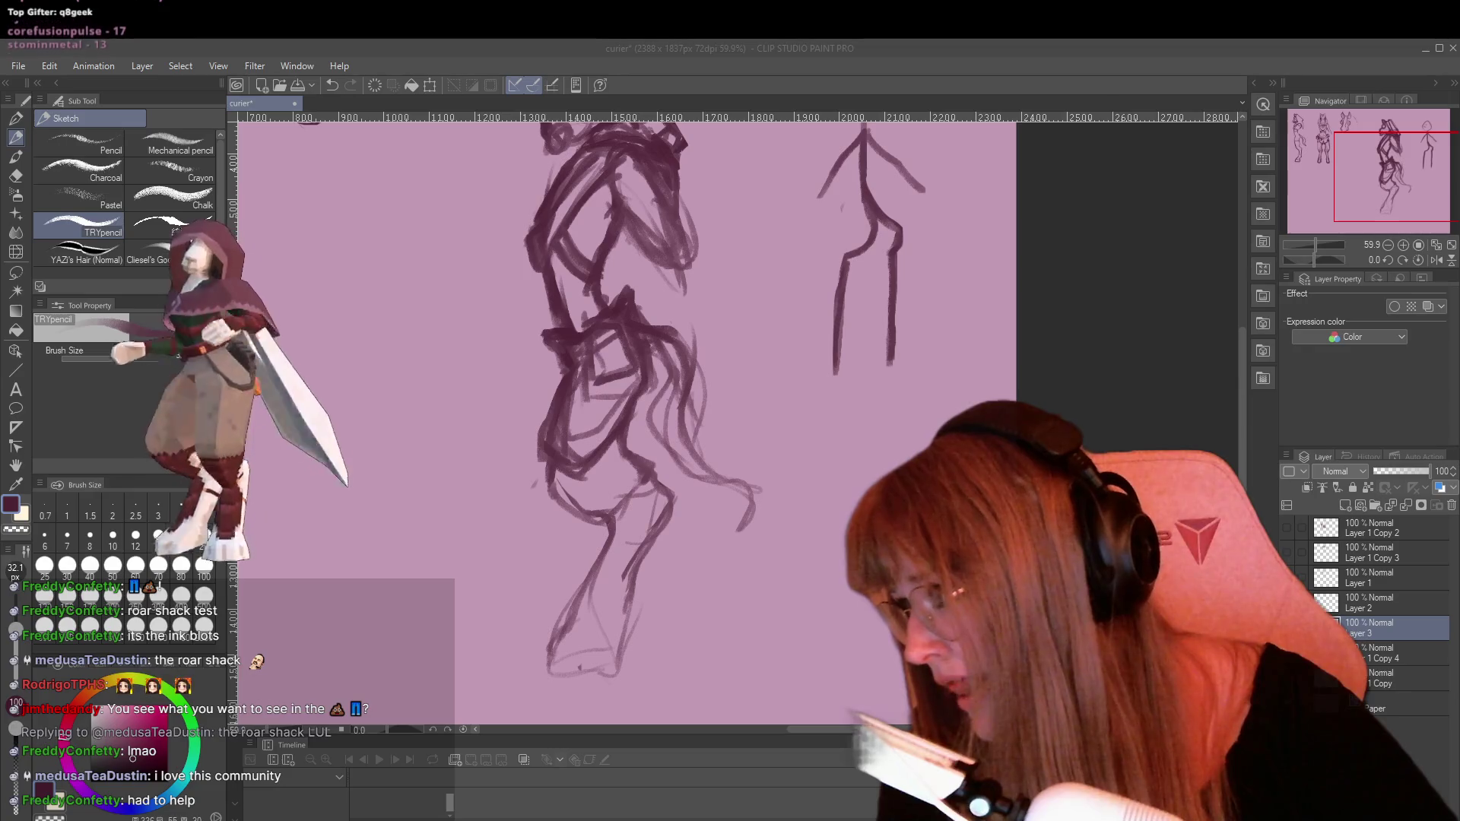
scroll(492, 325, down, 1)
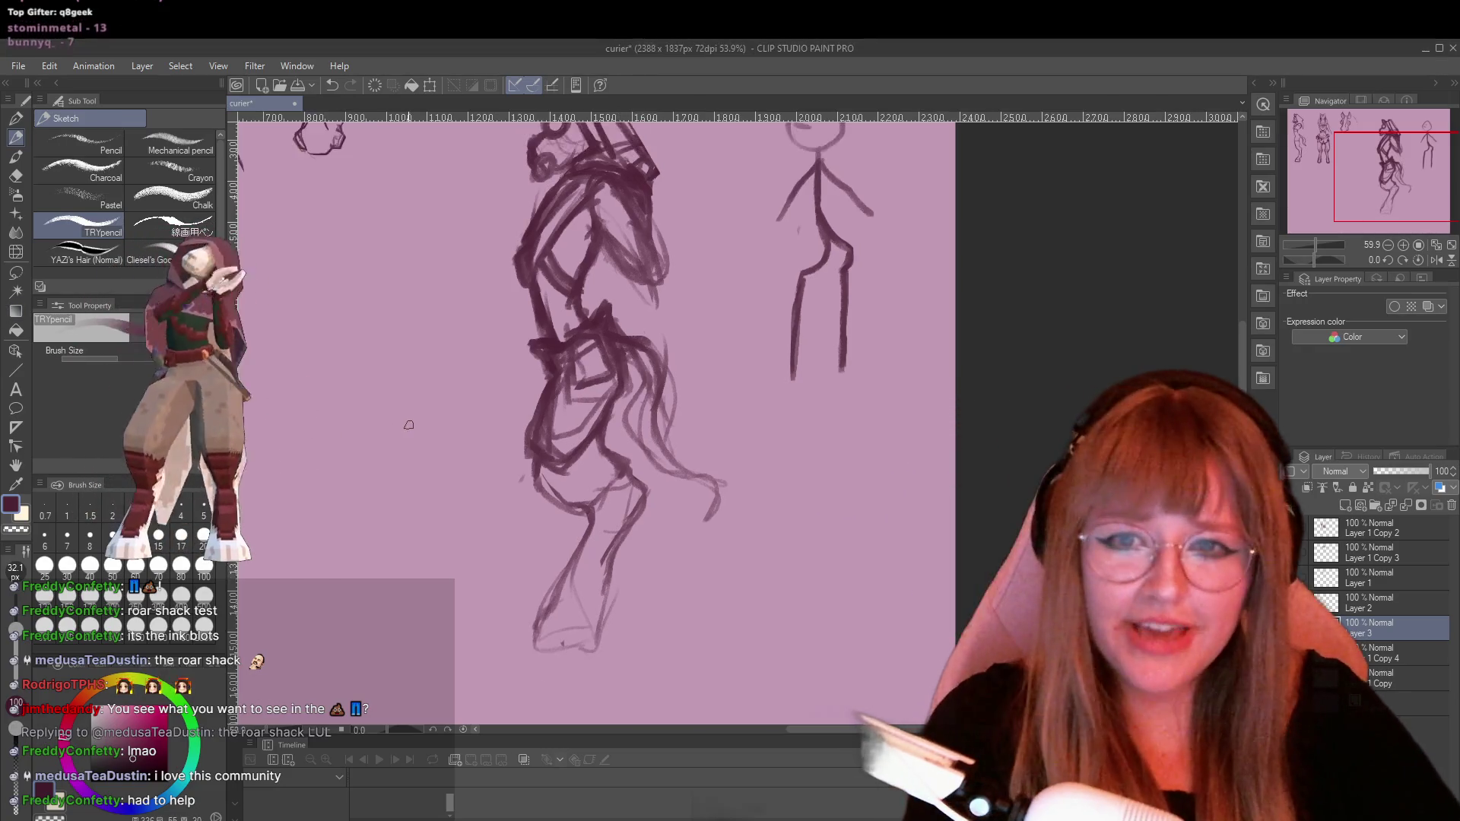
scroll(492, 324, up, 1)
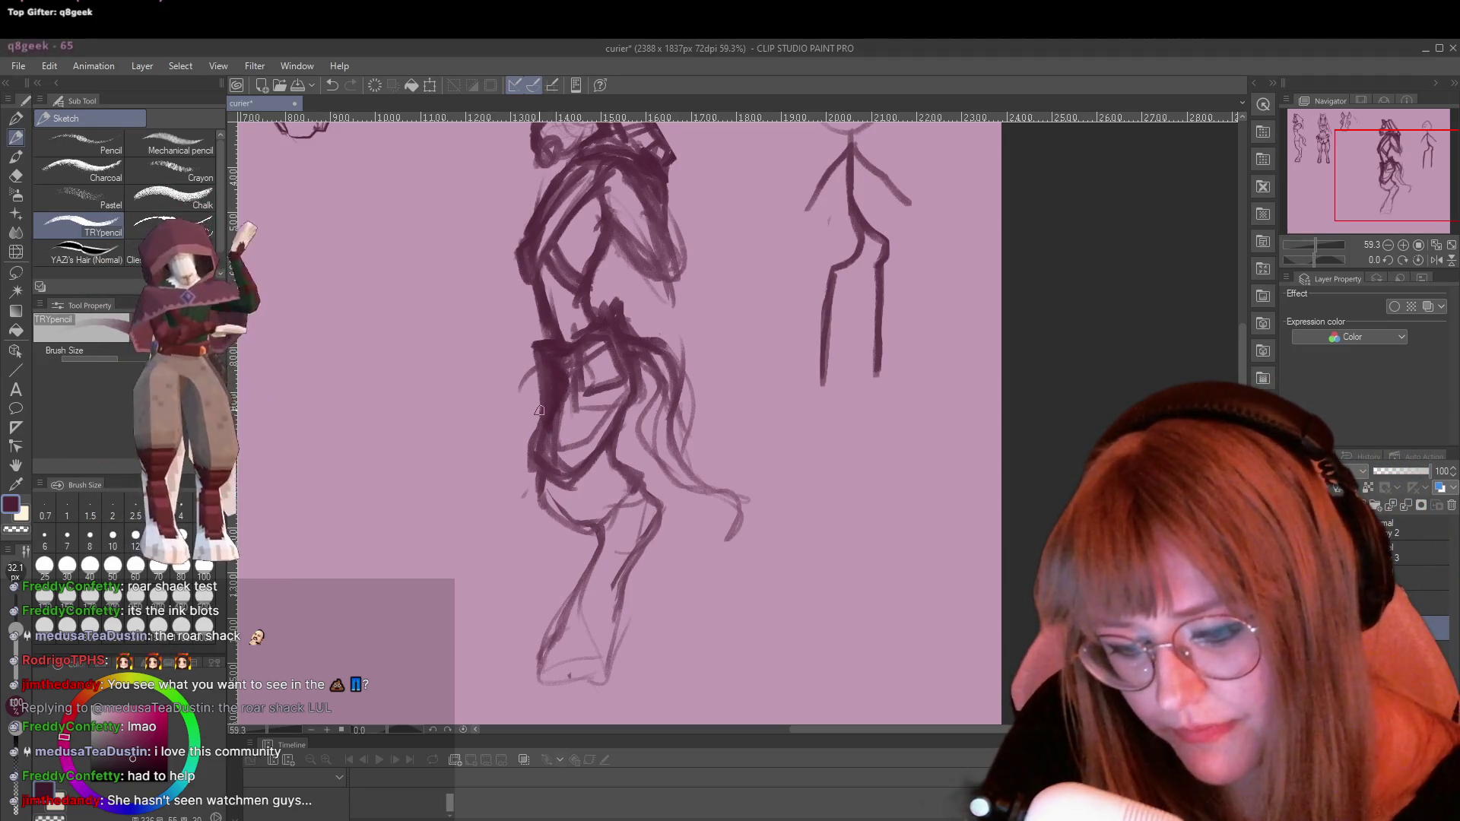
Erase the stray hip strokes on the middle figure and return to the sketch pencil
key(e)
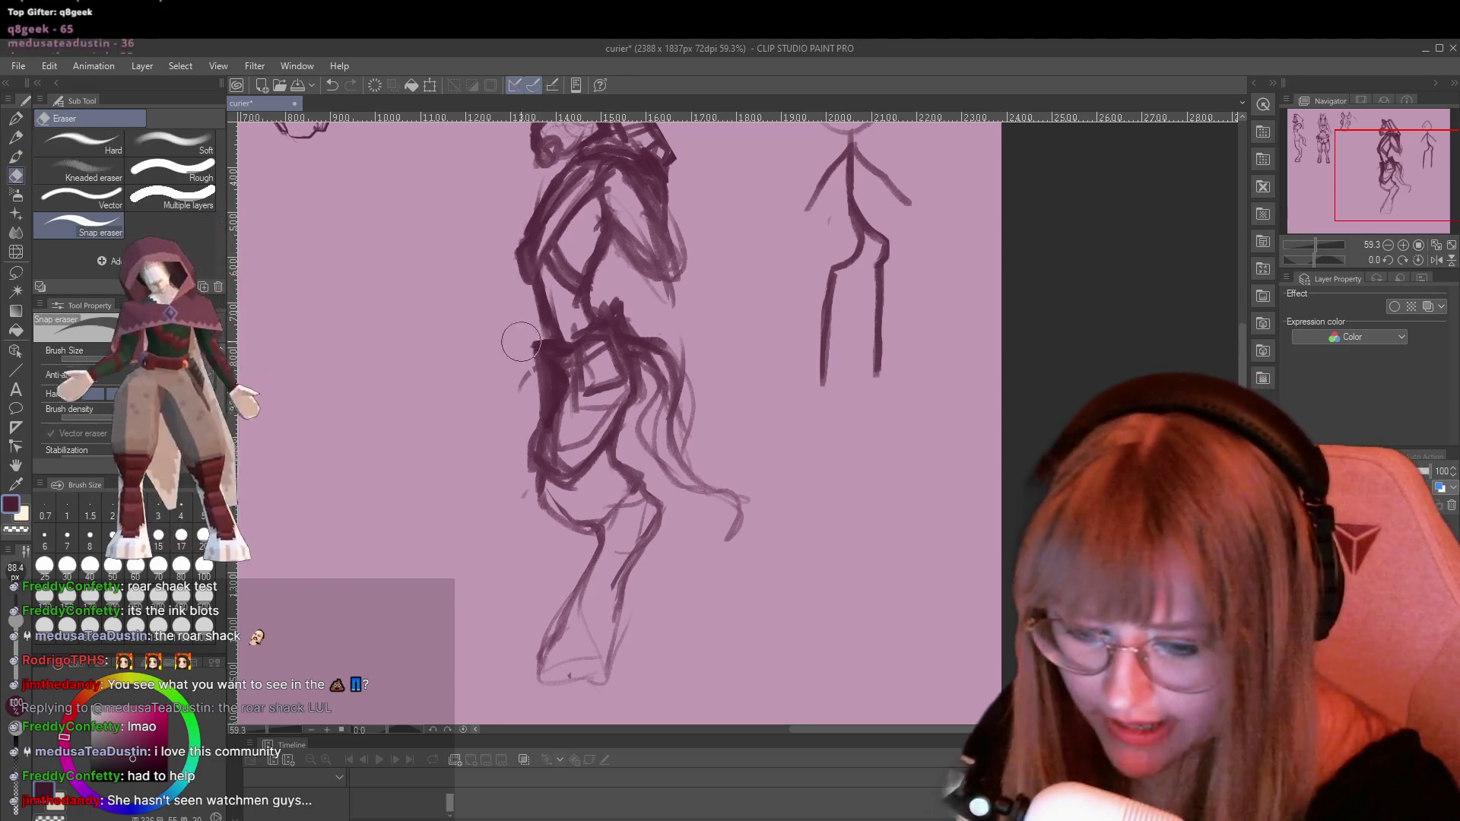
mouse_move(540, 370)
mouse_down()
mouse_move(549, 403)
mouse_move(527, 384)
mouse_move(542, 401)
mouse_up()
key(p)
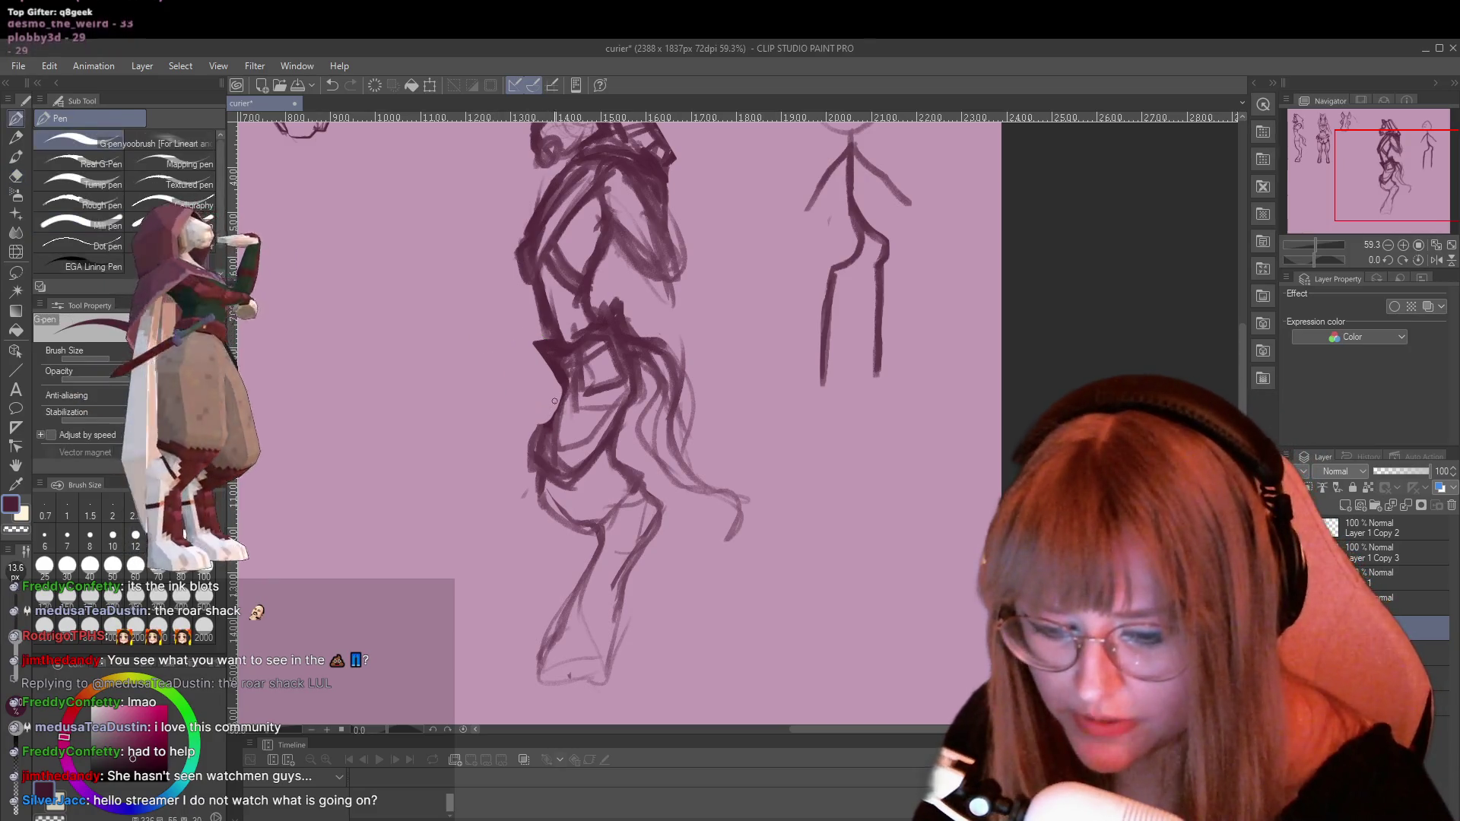
key(p)
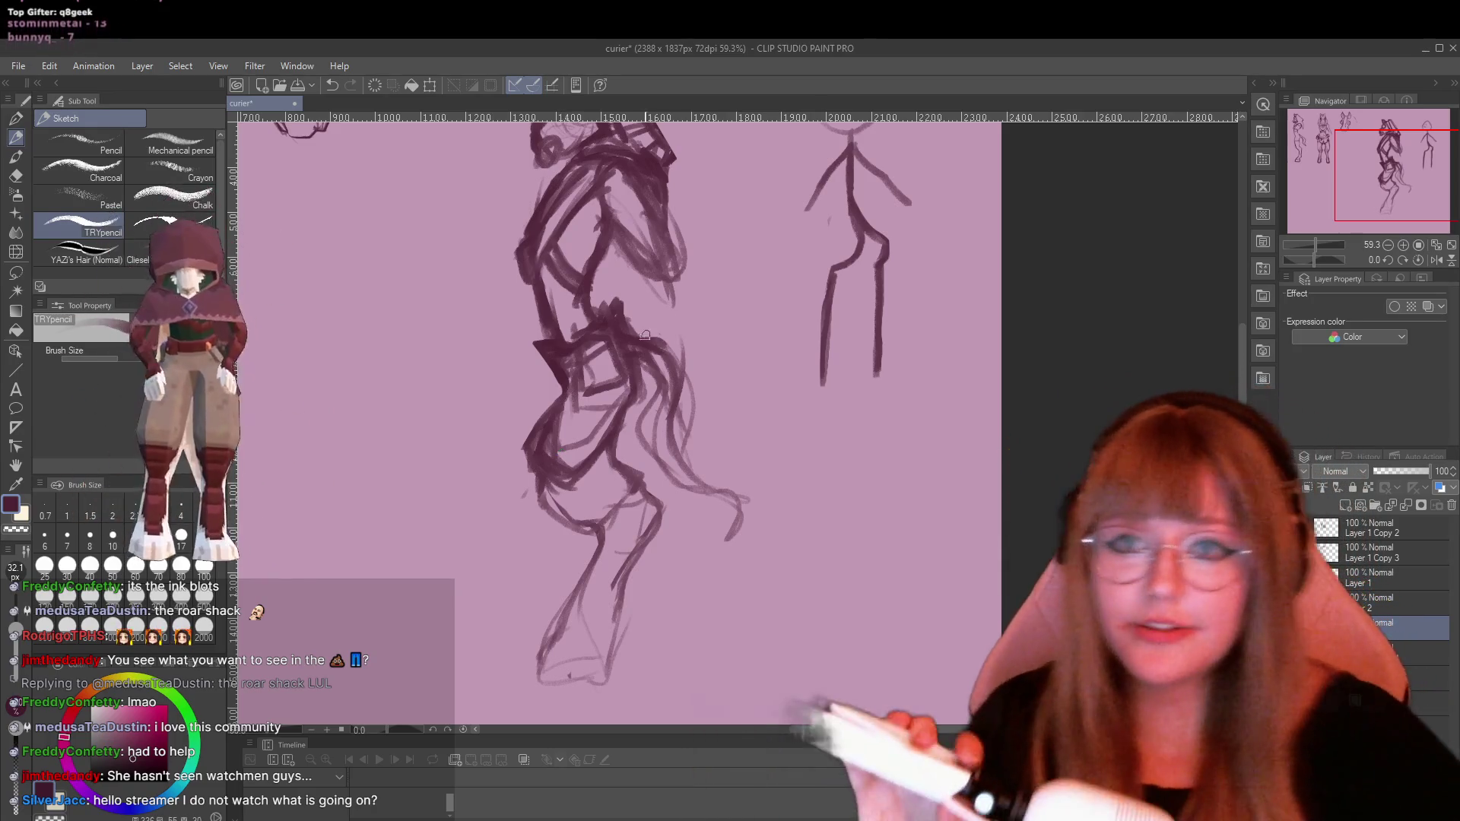
scroll(668, 296, down, 1)
scroll(668, 296, down, 3)
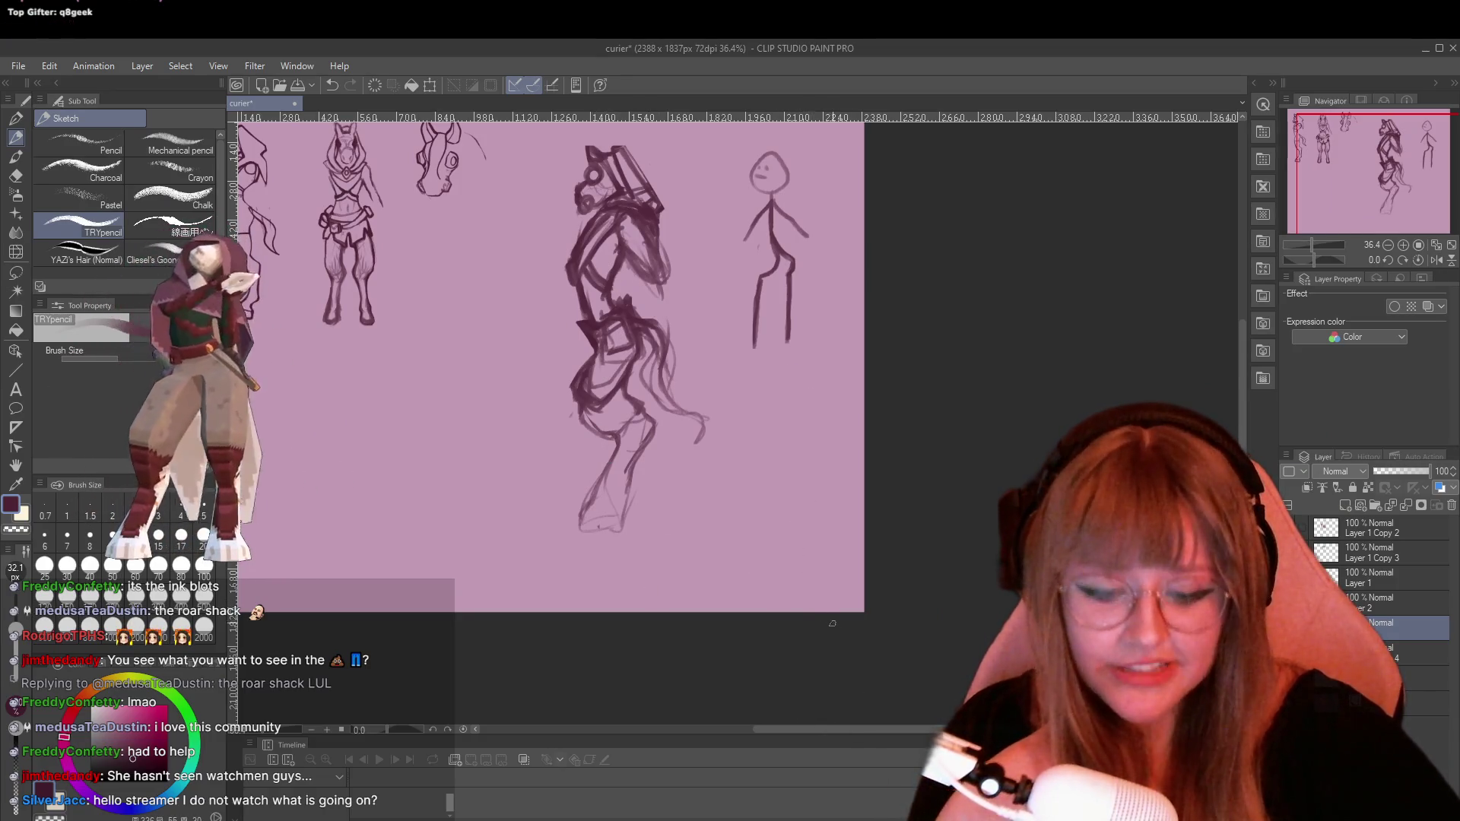
scroll(794, 282, left, 2)
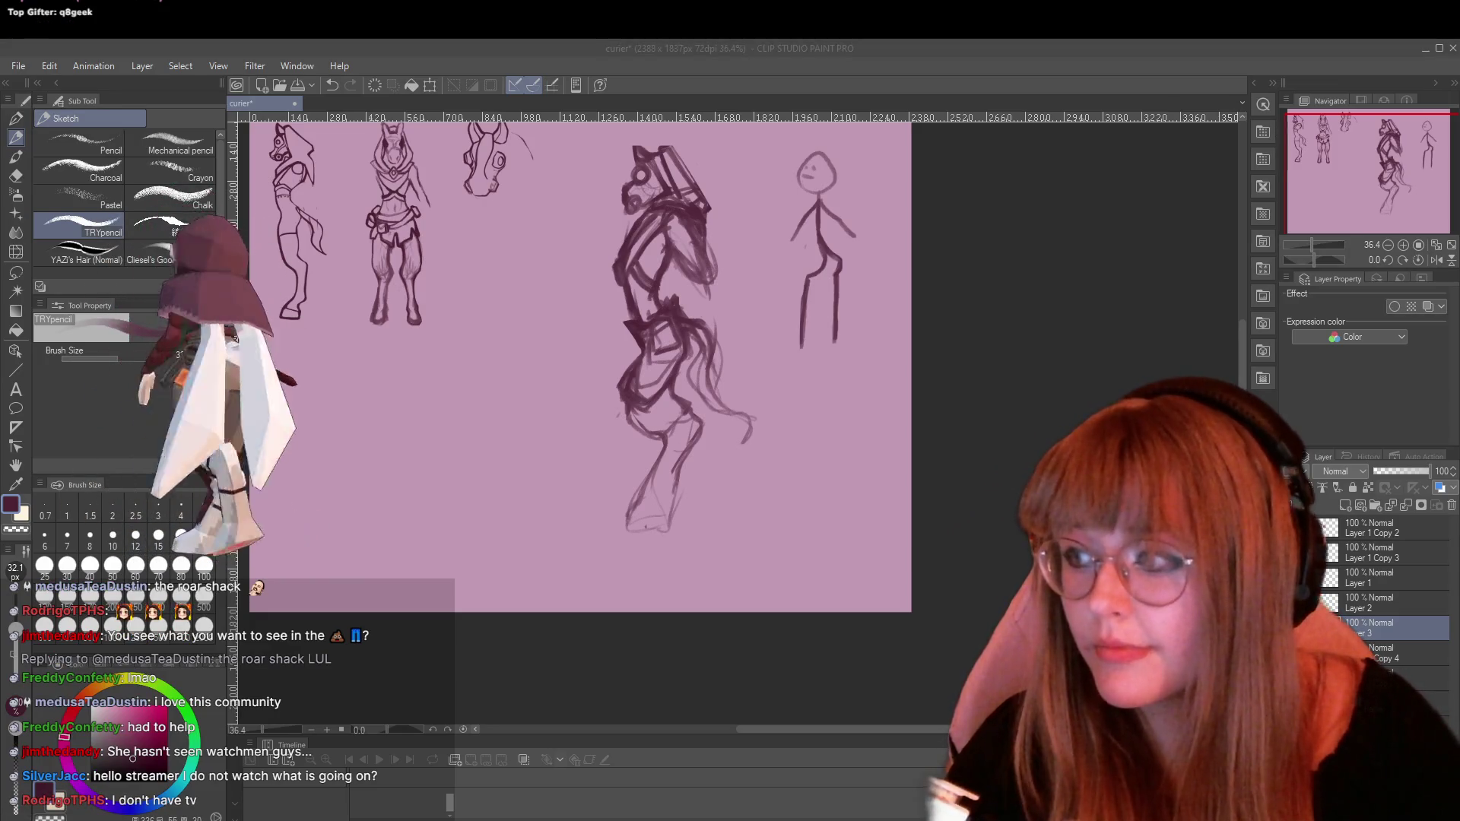
click(274, 279)
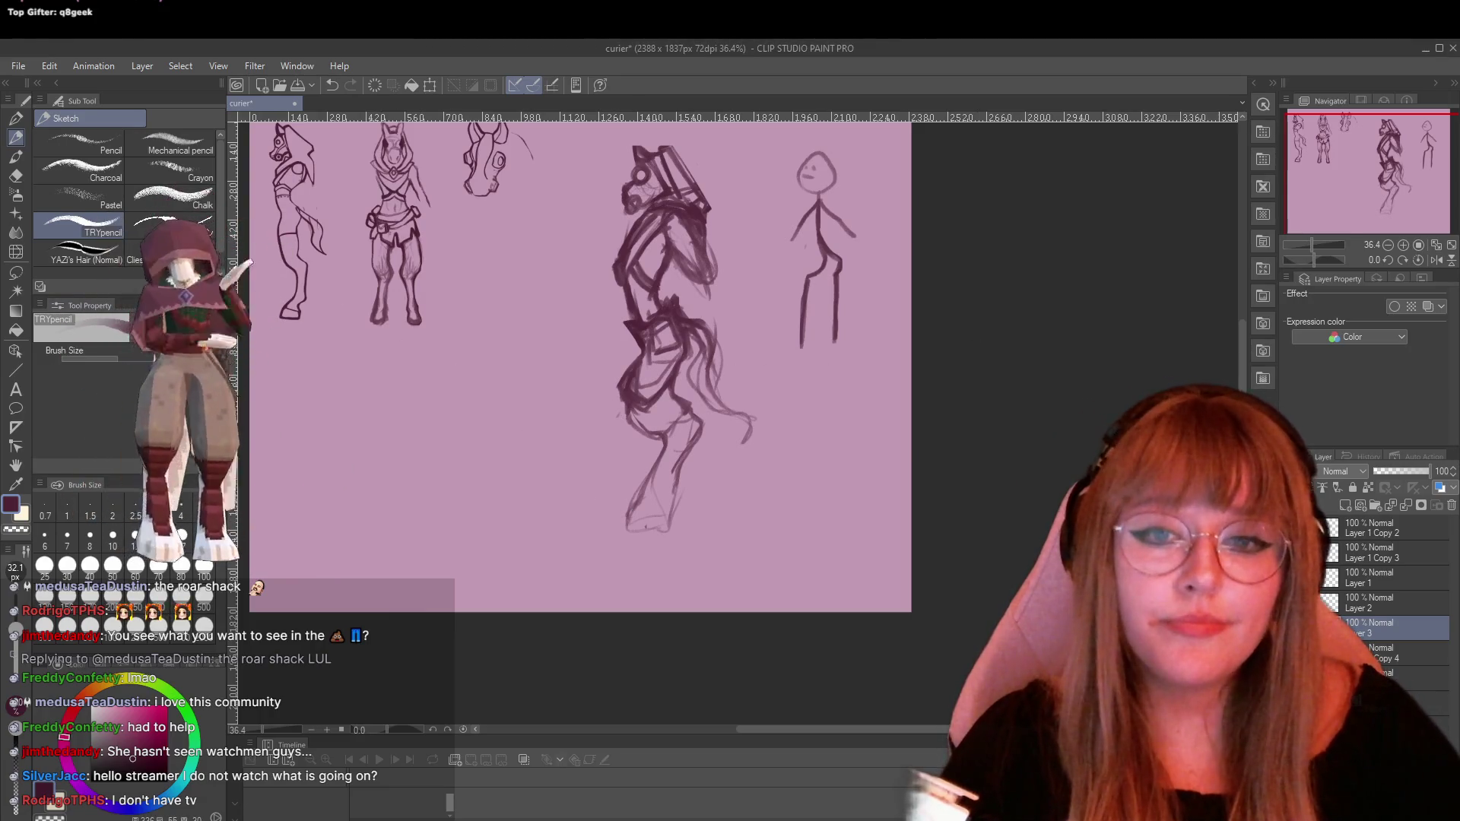
scroll(669, 427, up, 1)
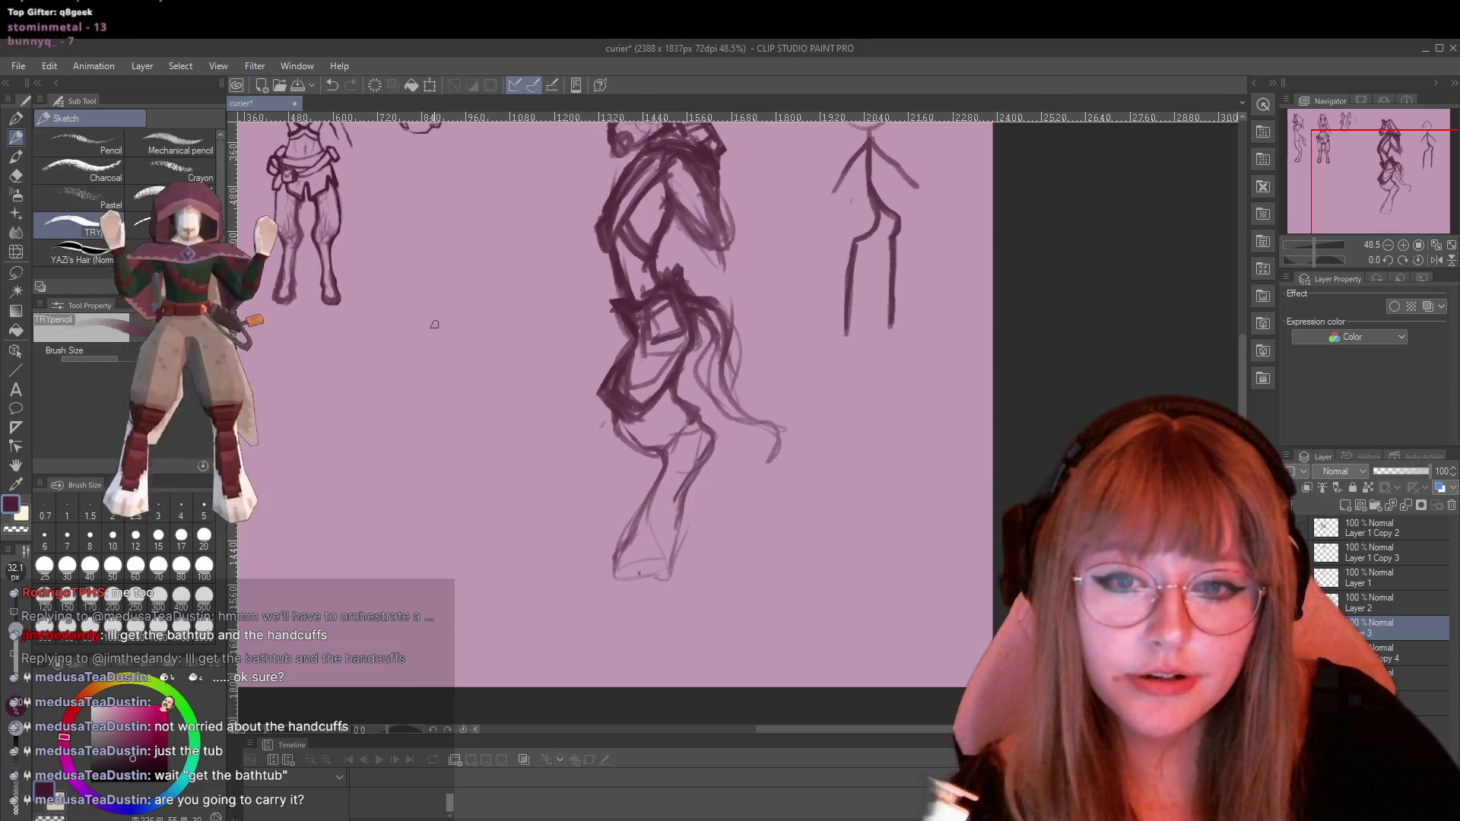
Sketch dark lines below the middle figure's hips and thicken the flowing waist strokes
scroll(434, 325, down, 1)
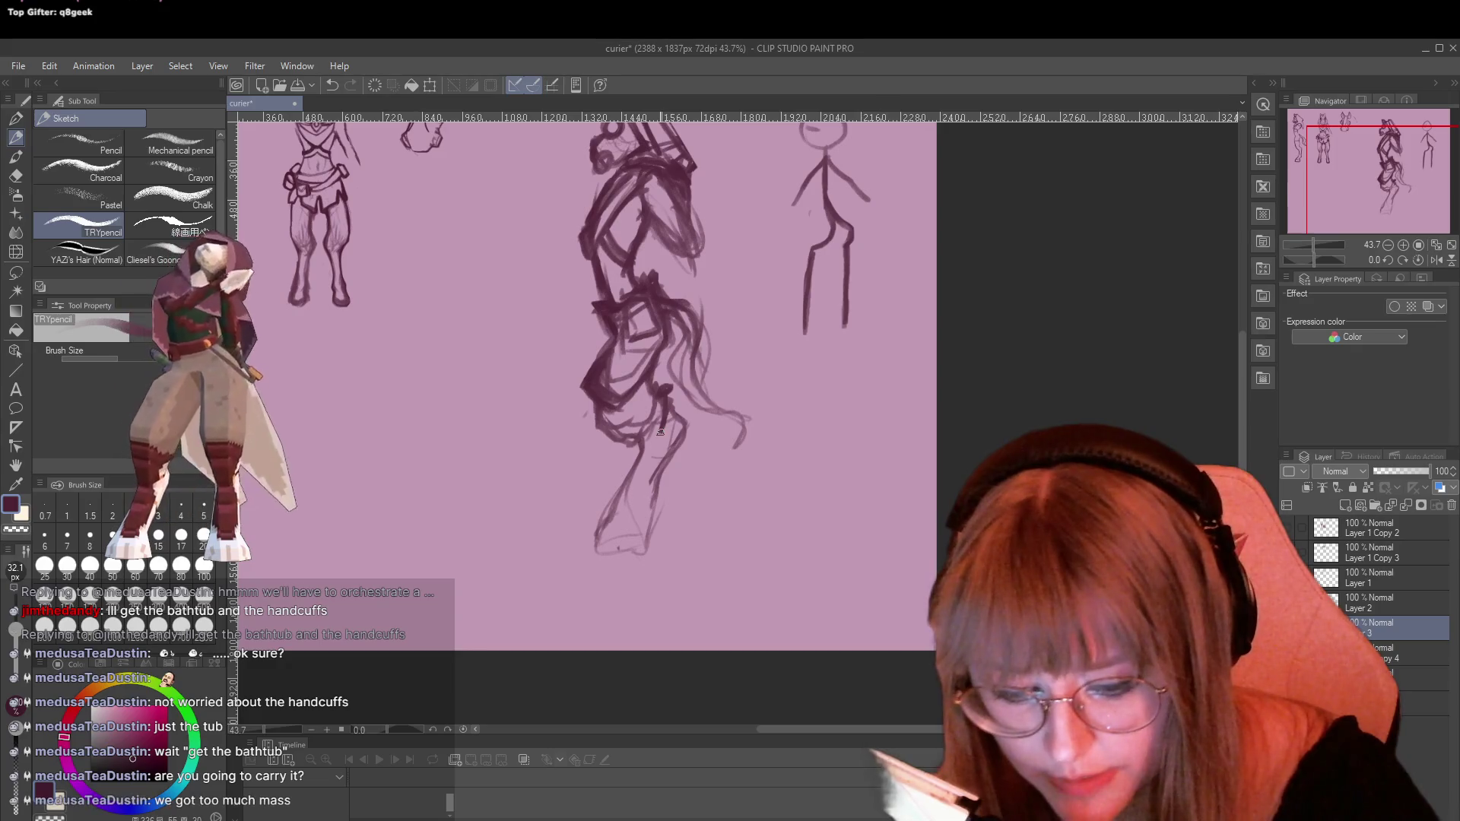
mouse_move(666, 430)
mouse_down()
mouse_move(630, 441)
mouse_move(607, 417)
mouse_up()
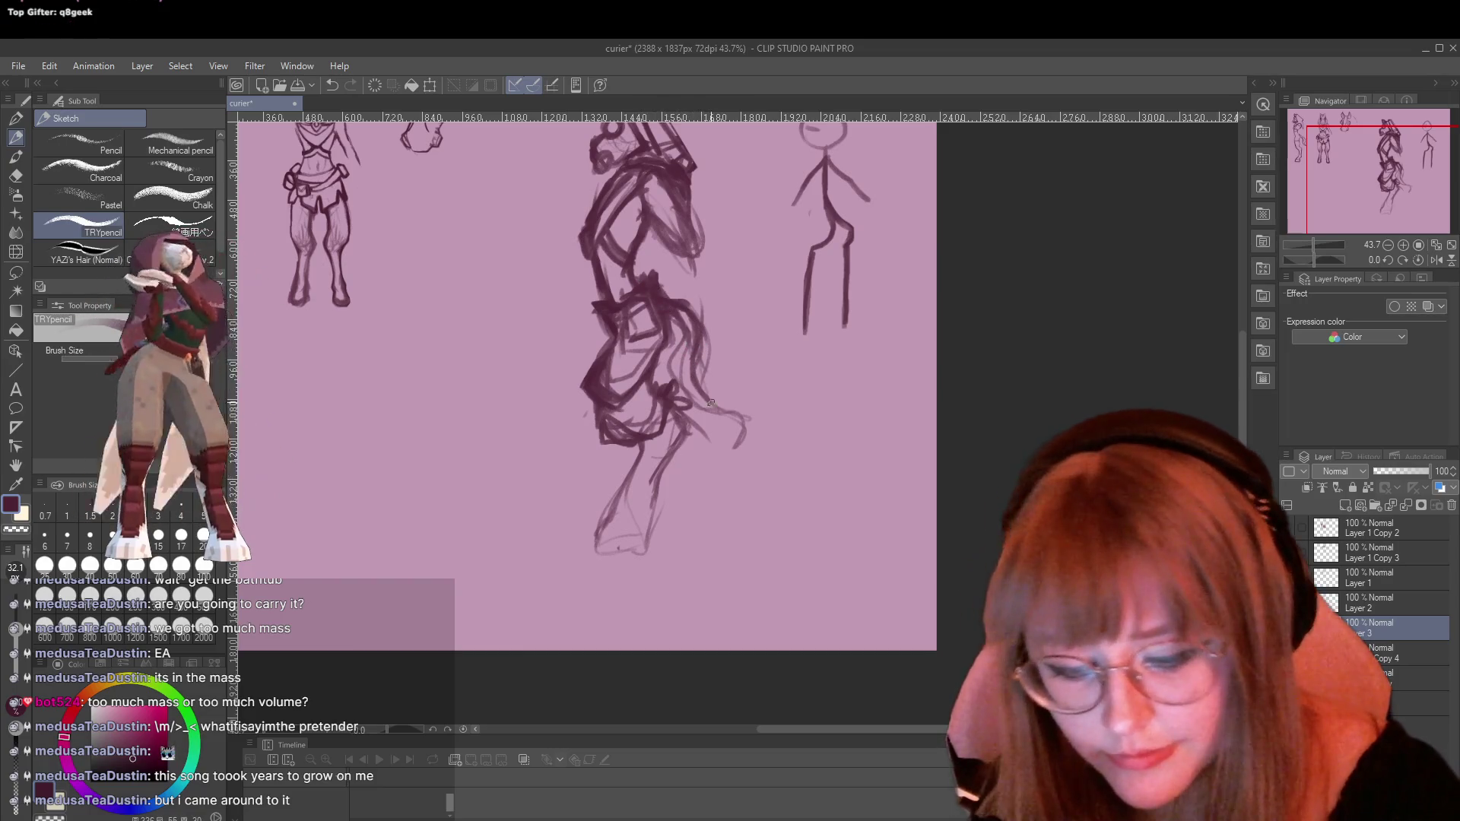
mouse_move(713, 407)
mouse_down()
mouse_move(743, 447)
mouse_move(701, 338)
mouse_move(703, 386)
mouse_move(738, 415)
mouse_up()
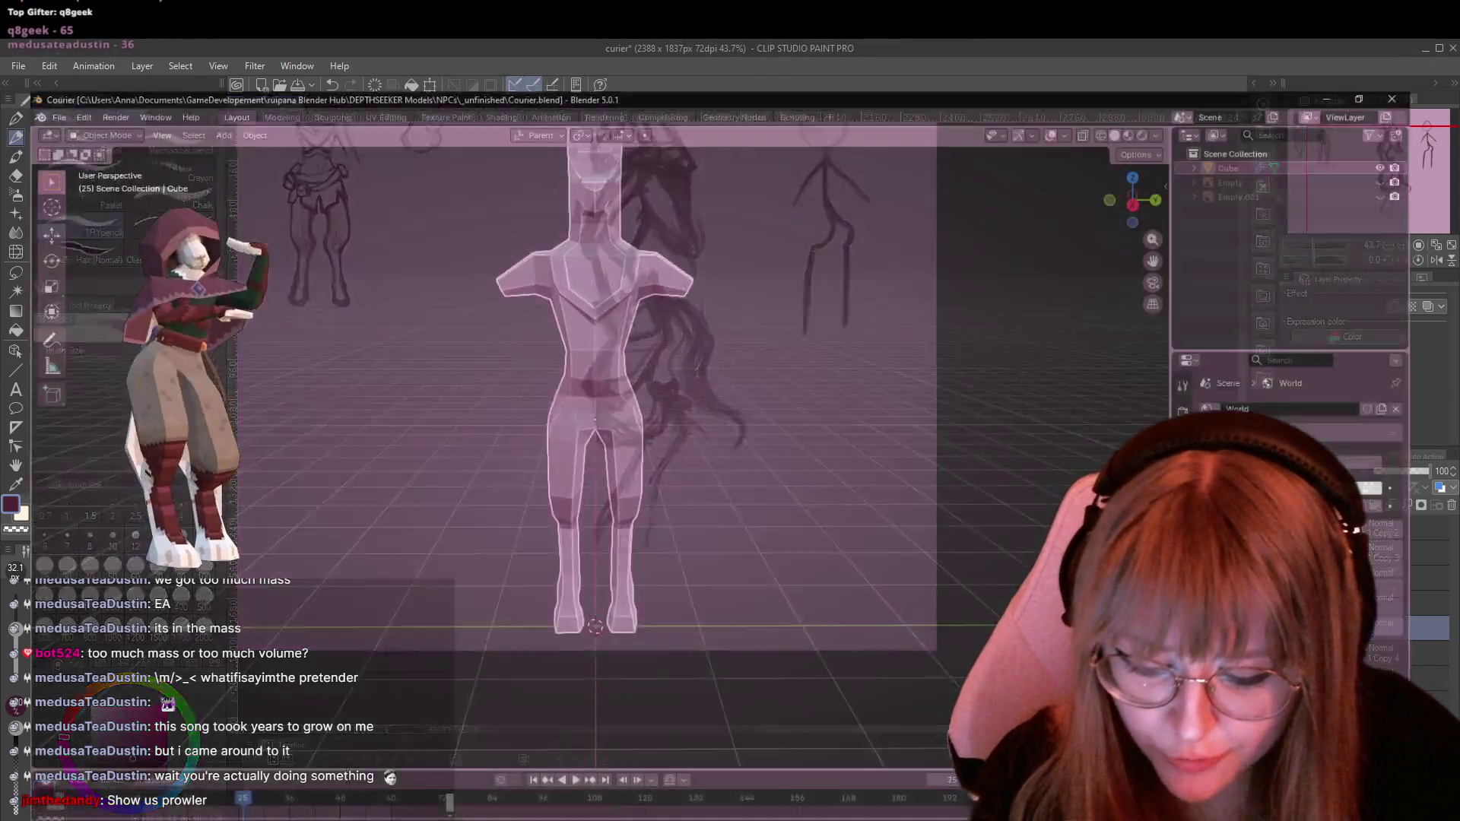
click(32, 66)
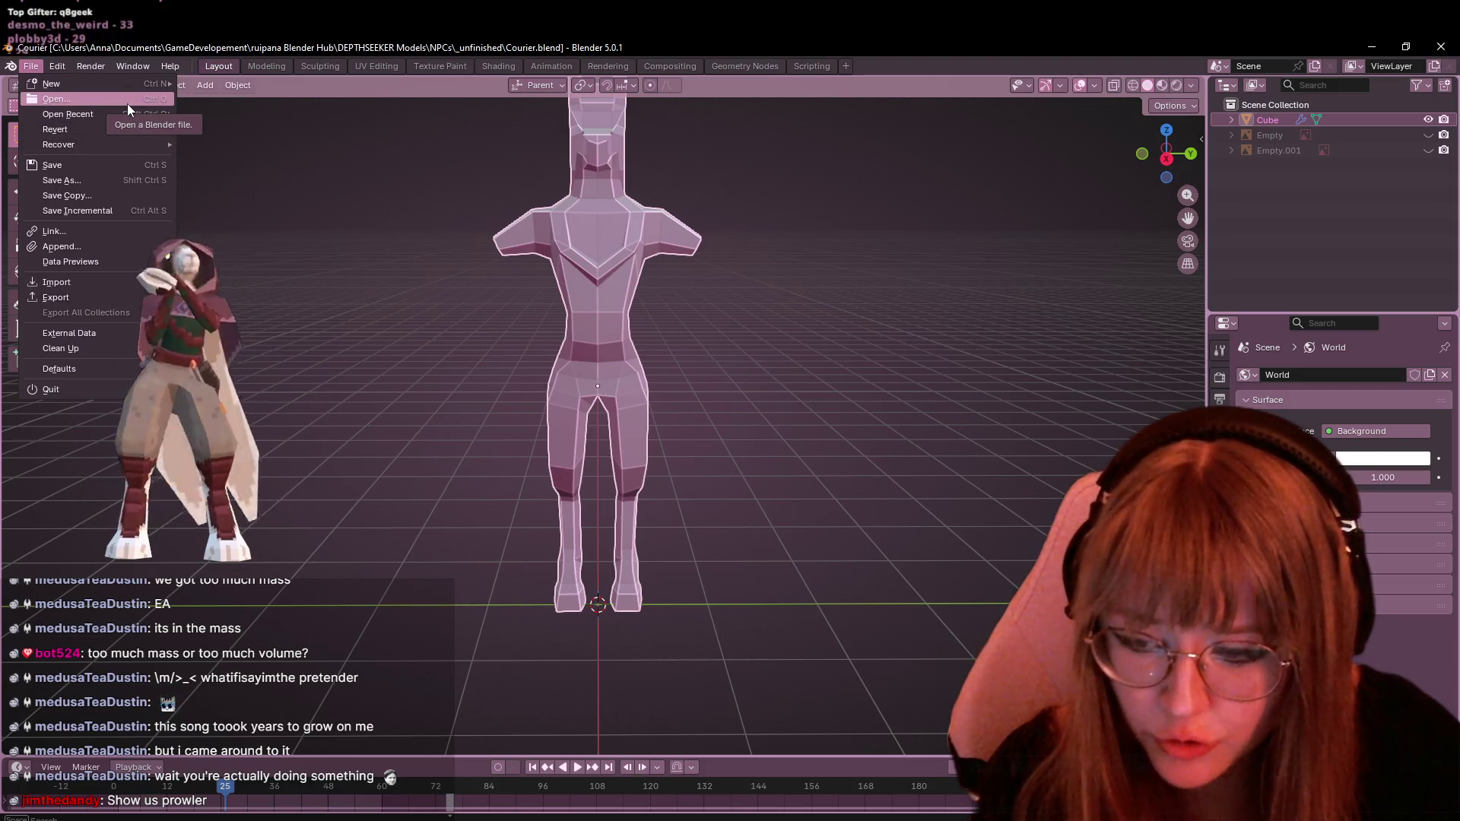
mouse_move(128, 114)
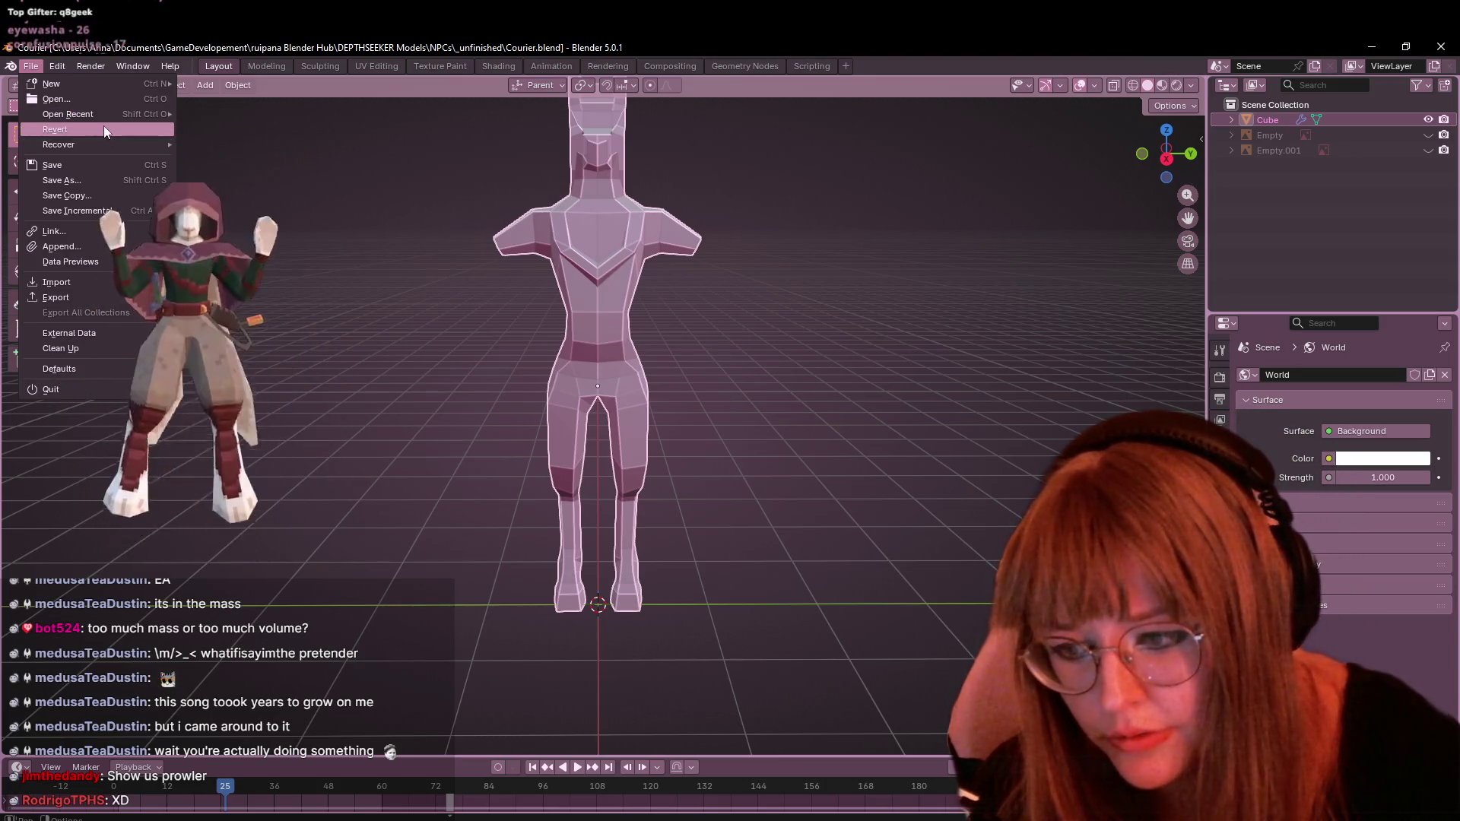
key(Escape)
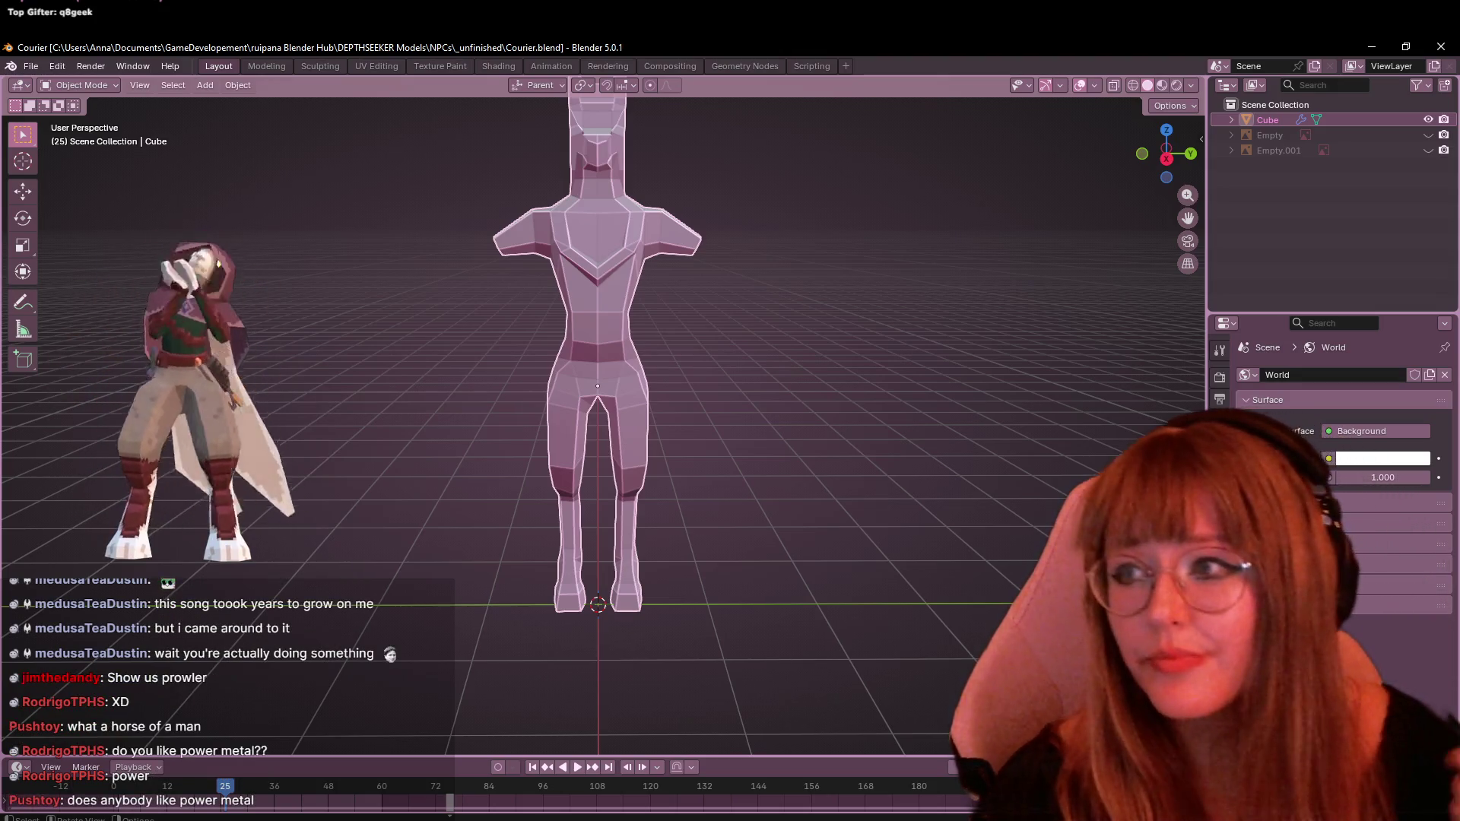
Switch Blender to Right Orthographic view and zoom out to fit the whole body model
click(1165, 160)
scroll(832, 237, down, 1)
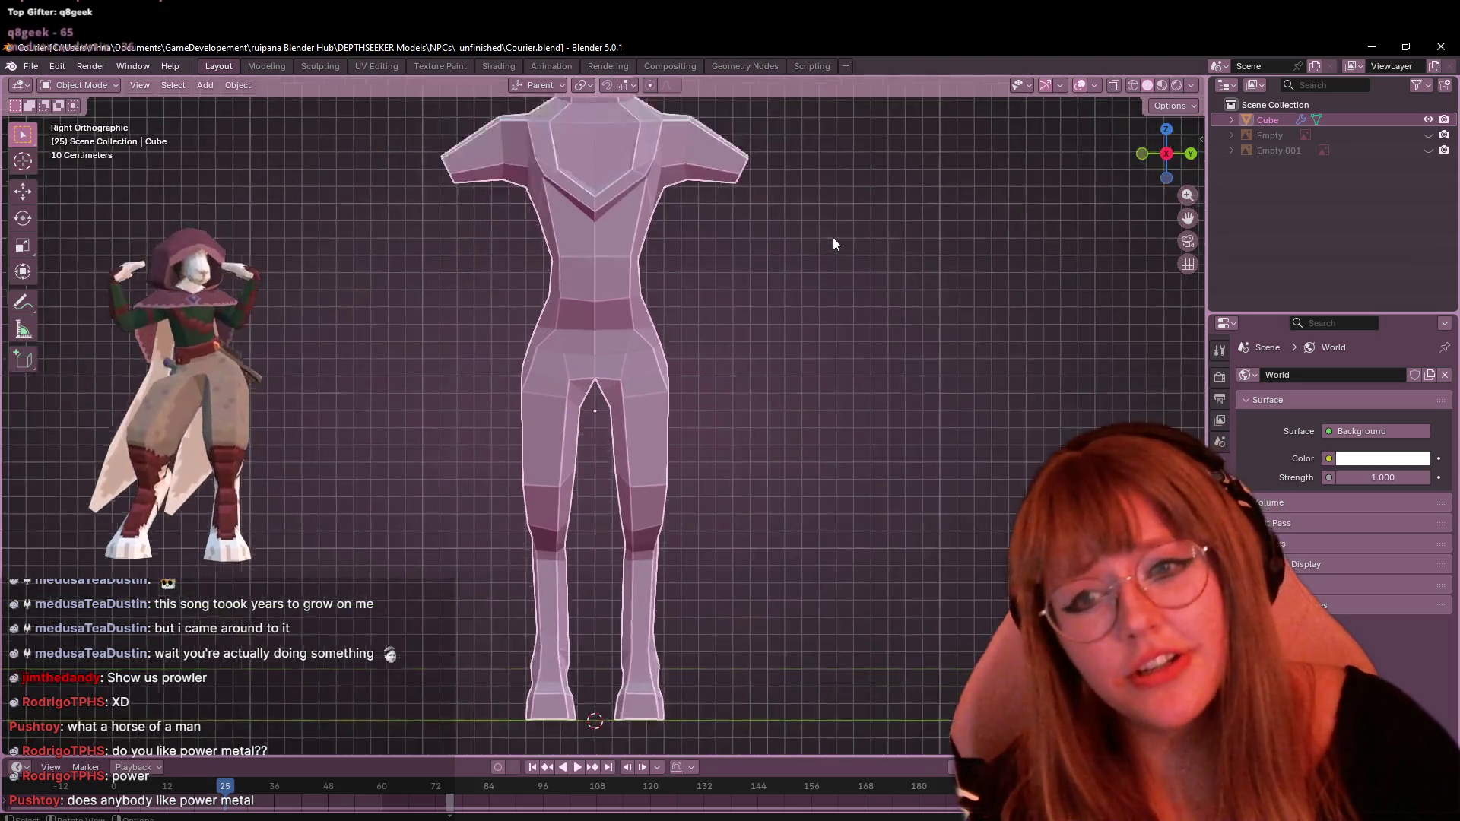
scroll(844, 141, down, 1)
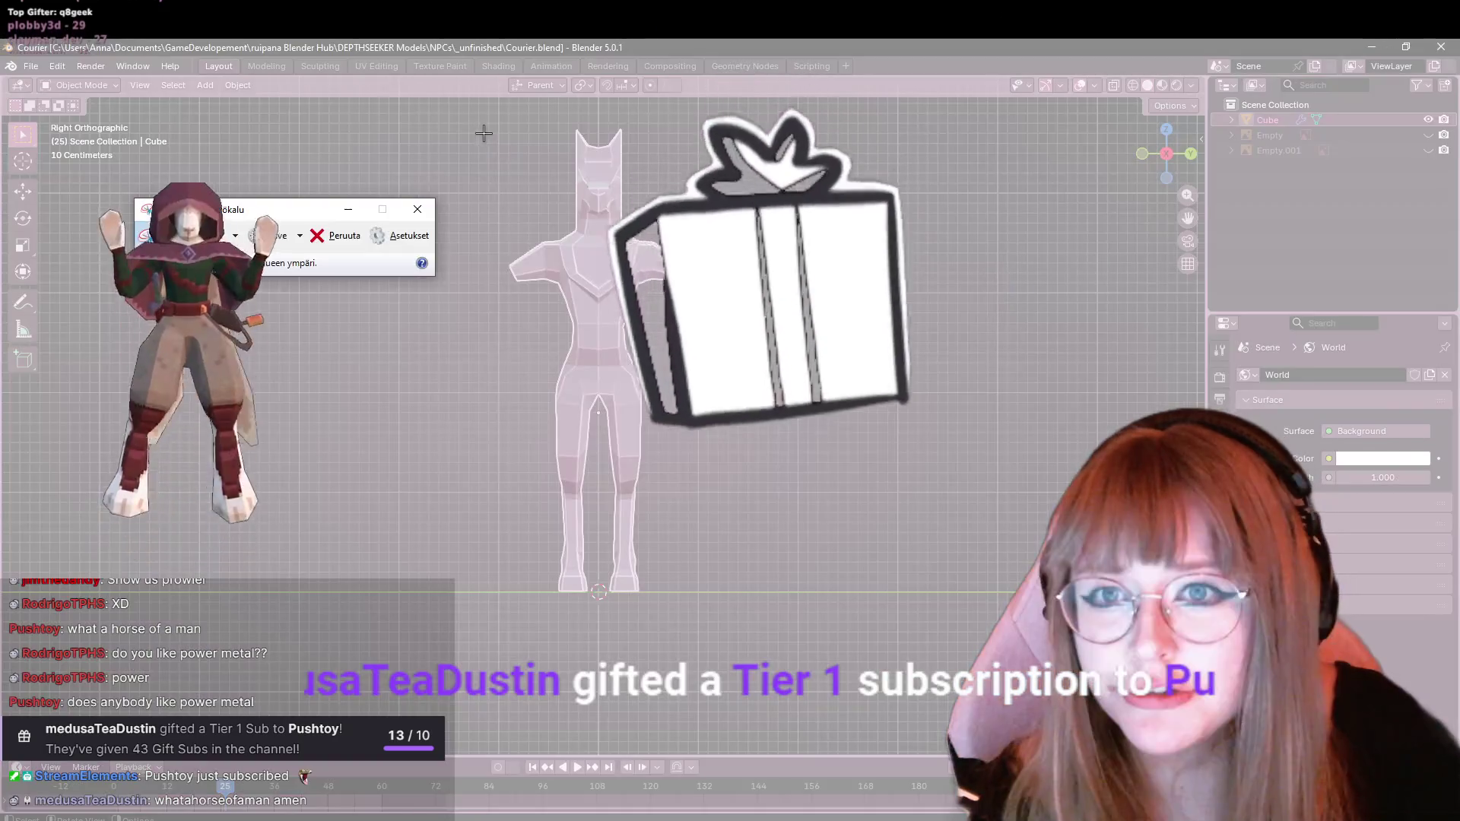
Snip the region around the orthographic model and return to the curier canvas
mouse_move(484, 130)
mouse_down()
mouse_move(678, 586)
mouse_move(806, 667)
mouse_up()
right_click(710, 414)
click(769, 457)
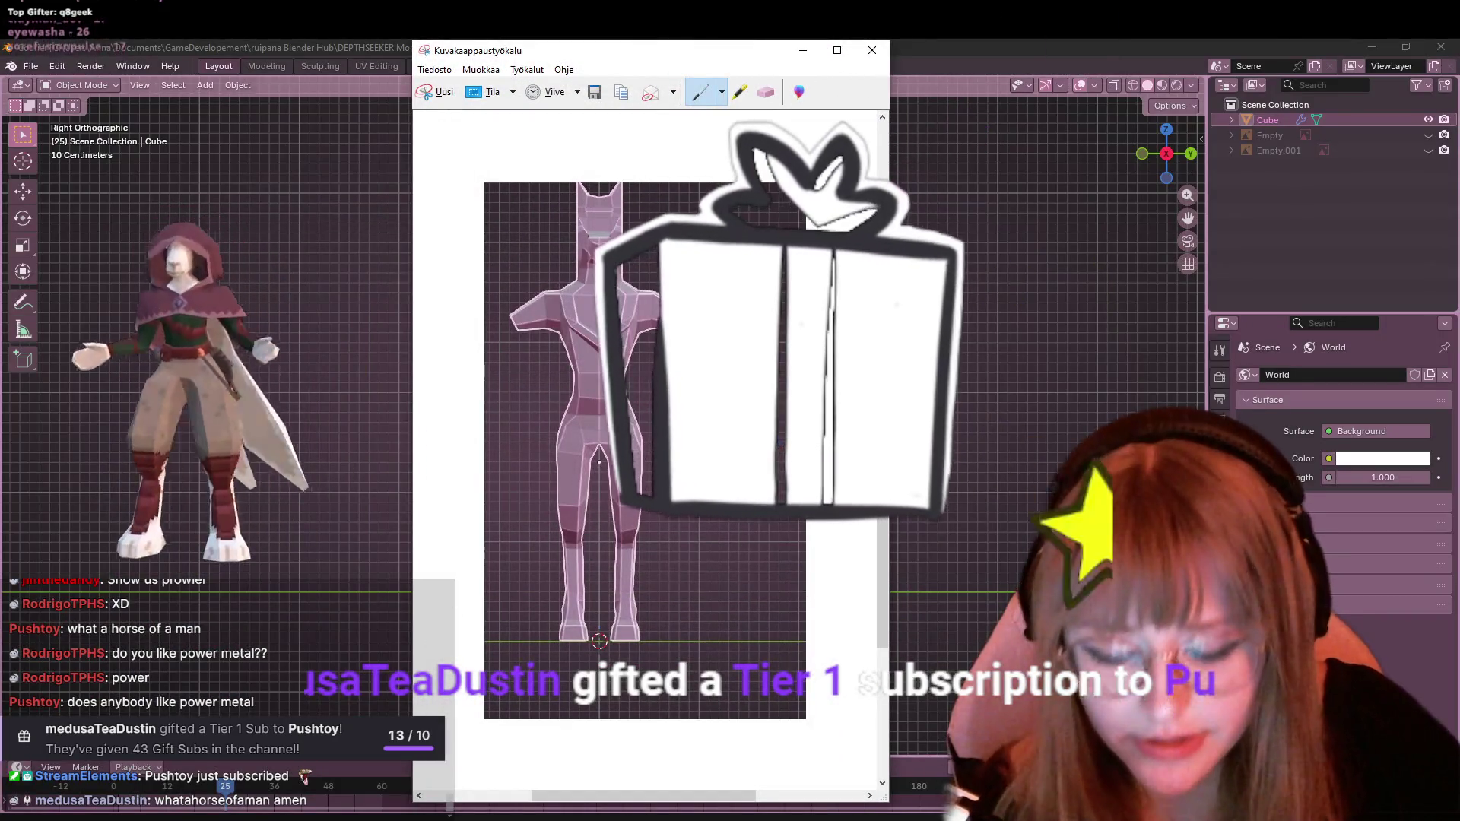
key(alt+Tab)
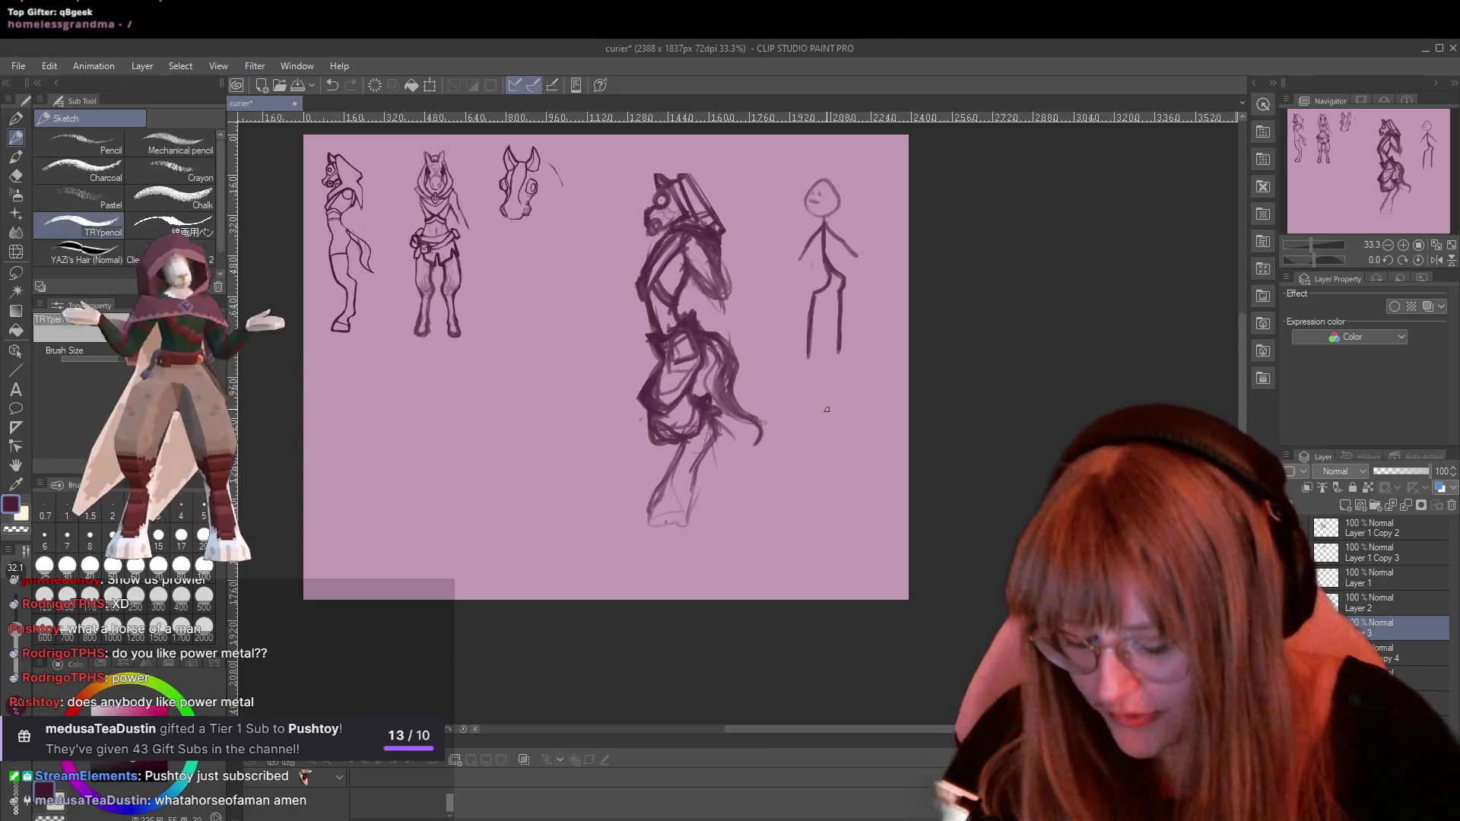
Paste the model screenshot, then move and enlarge it to the lower centre of the canvas
key(ctrl+v)
key(ctrl+t)
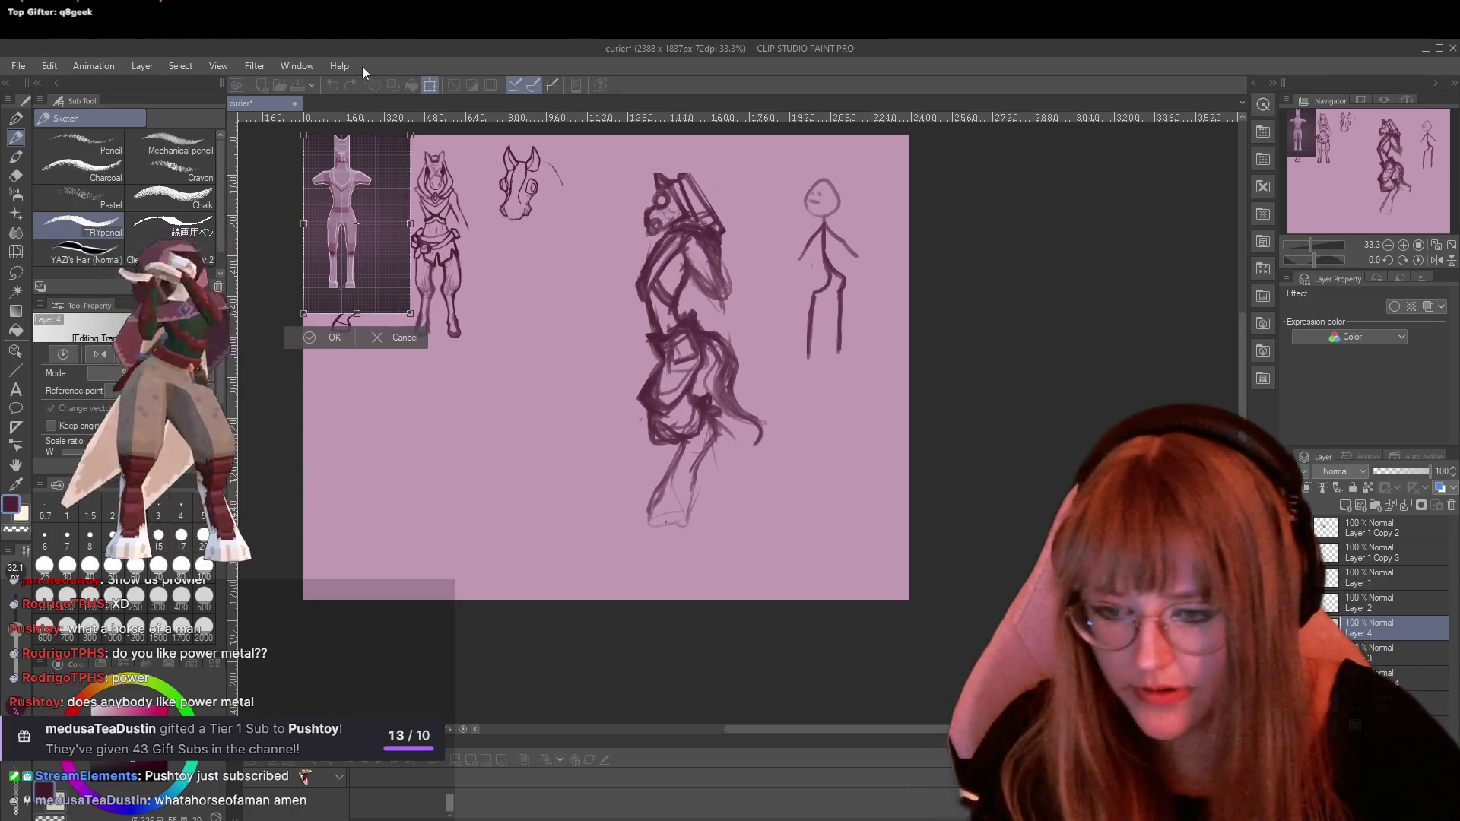
drag(337, 204, 508, 448)
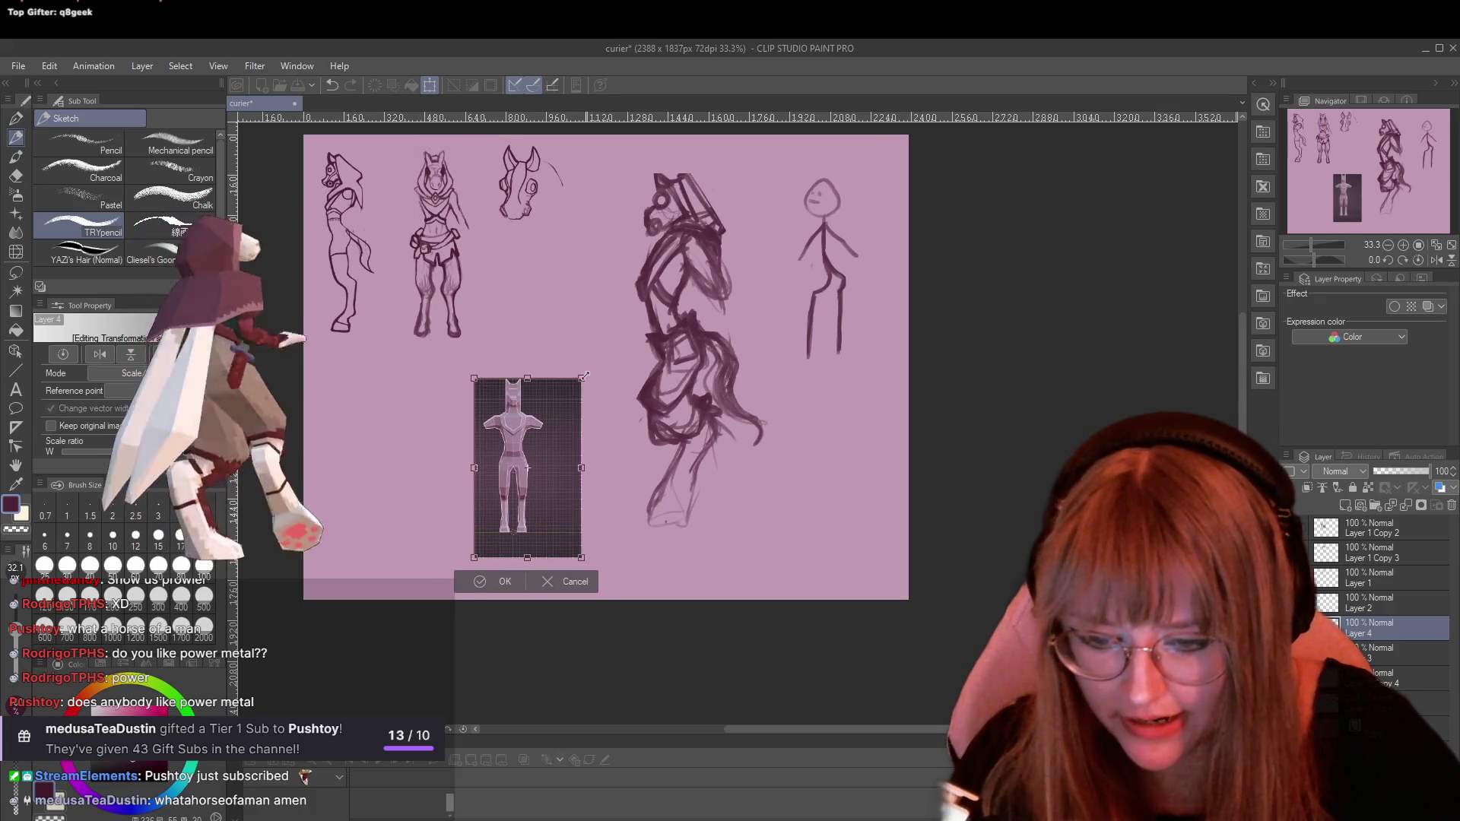
mouse_move(662, 325)
mouse_down()
mouse_move(645, 287)
mouse_move(671, 232)
mouse_up()
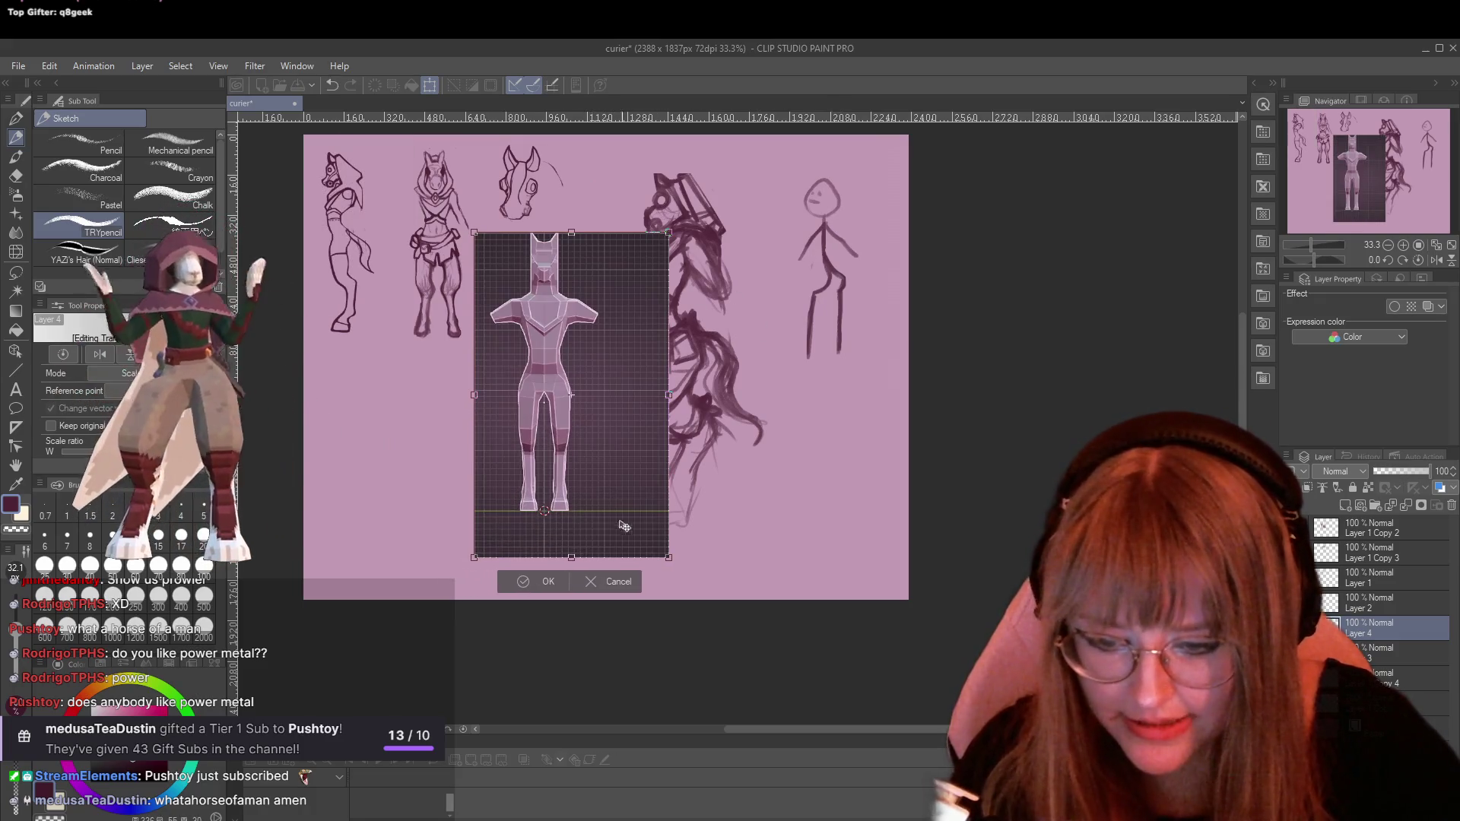
click(534, 581)
Add a new drawing layer above the reference image for inking the costume with the G-pen
scroll(575, 647, up, 3)
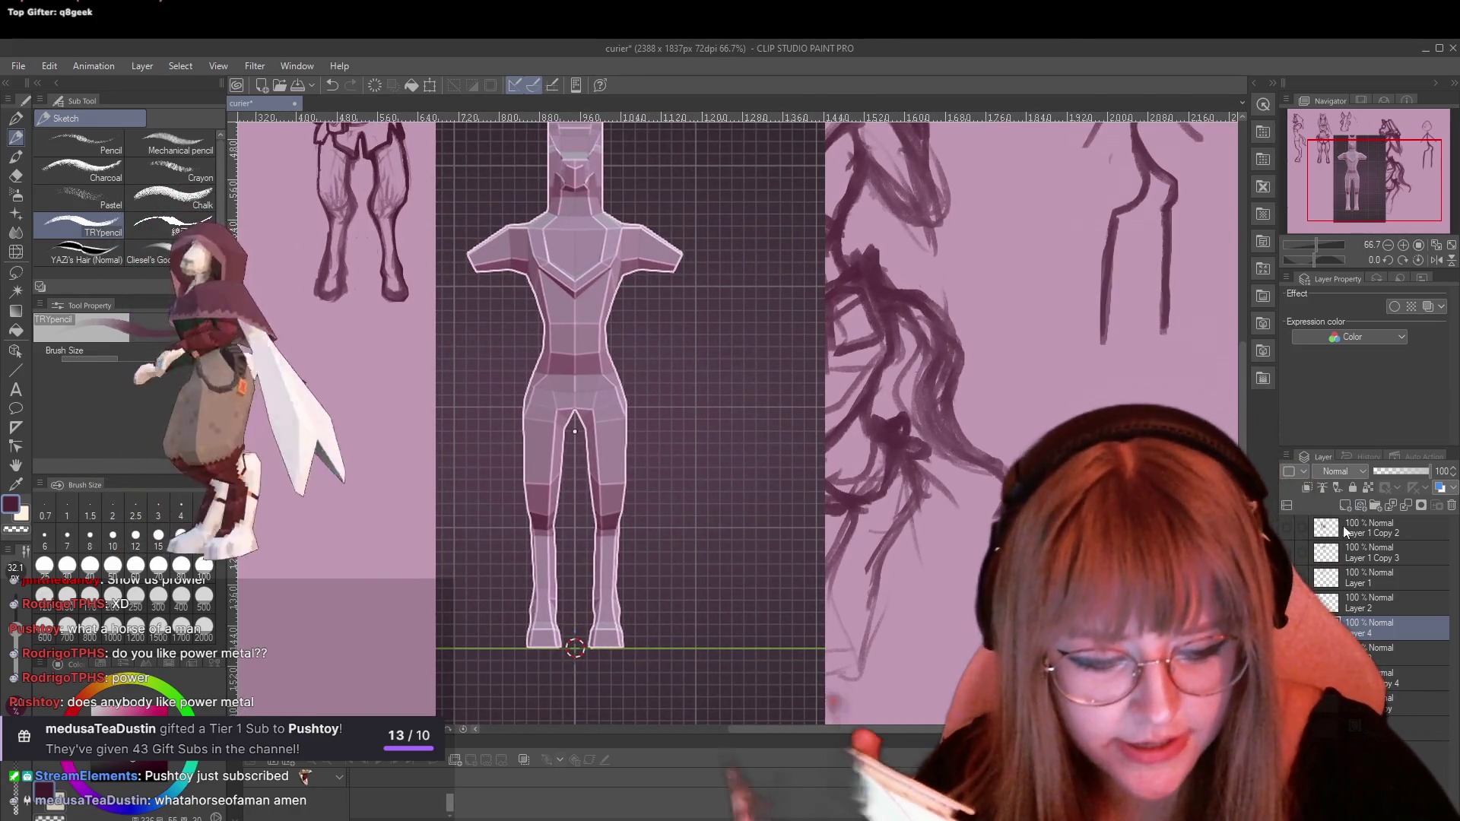
click(1345, 505)
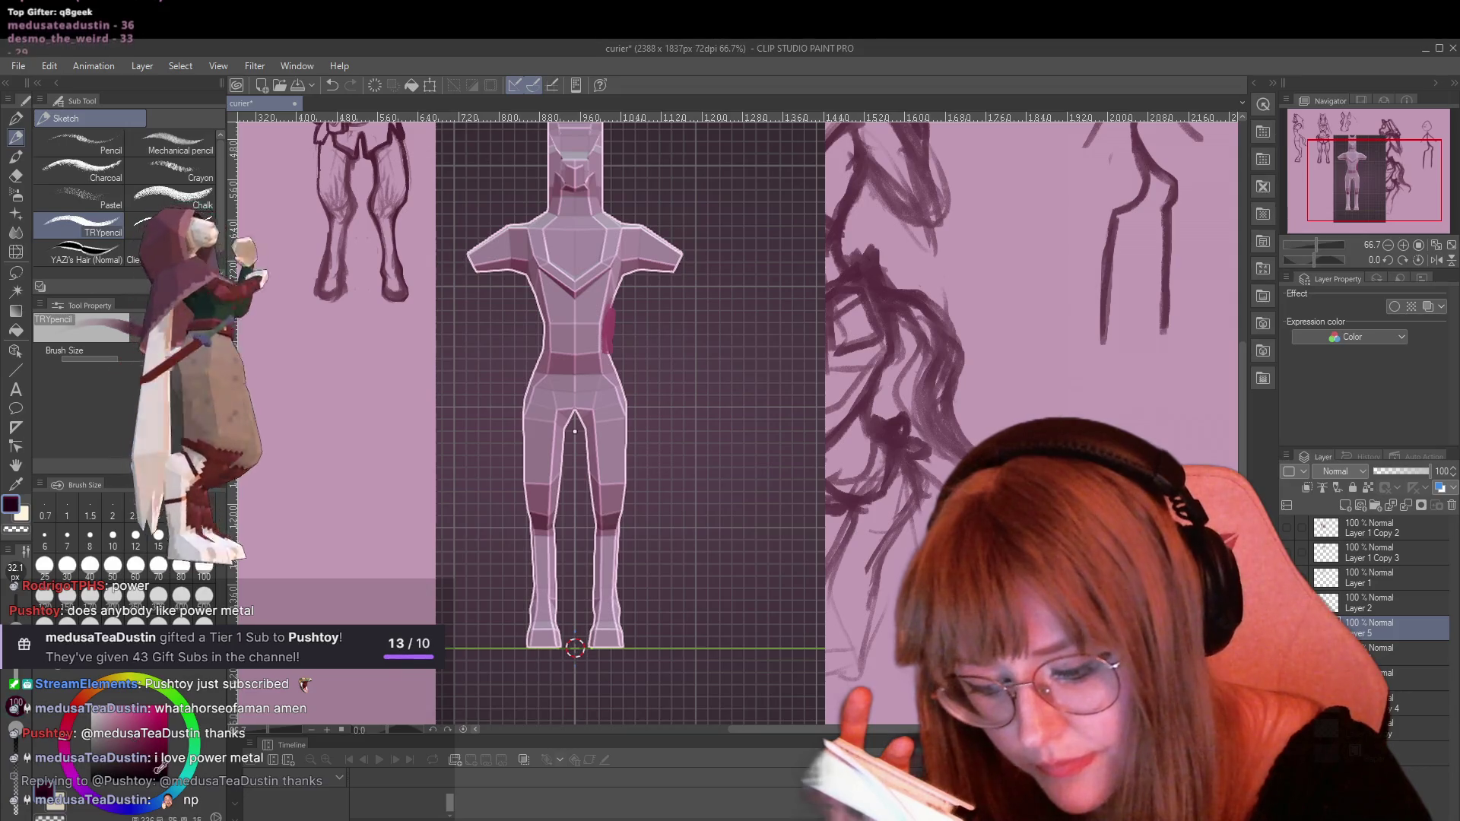
key(p)
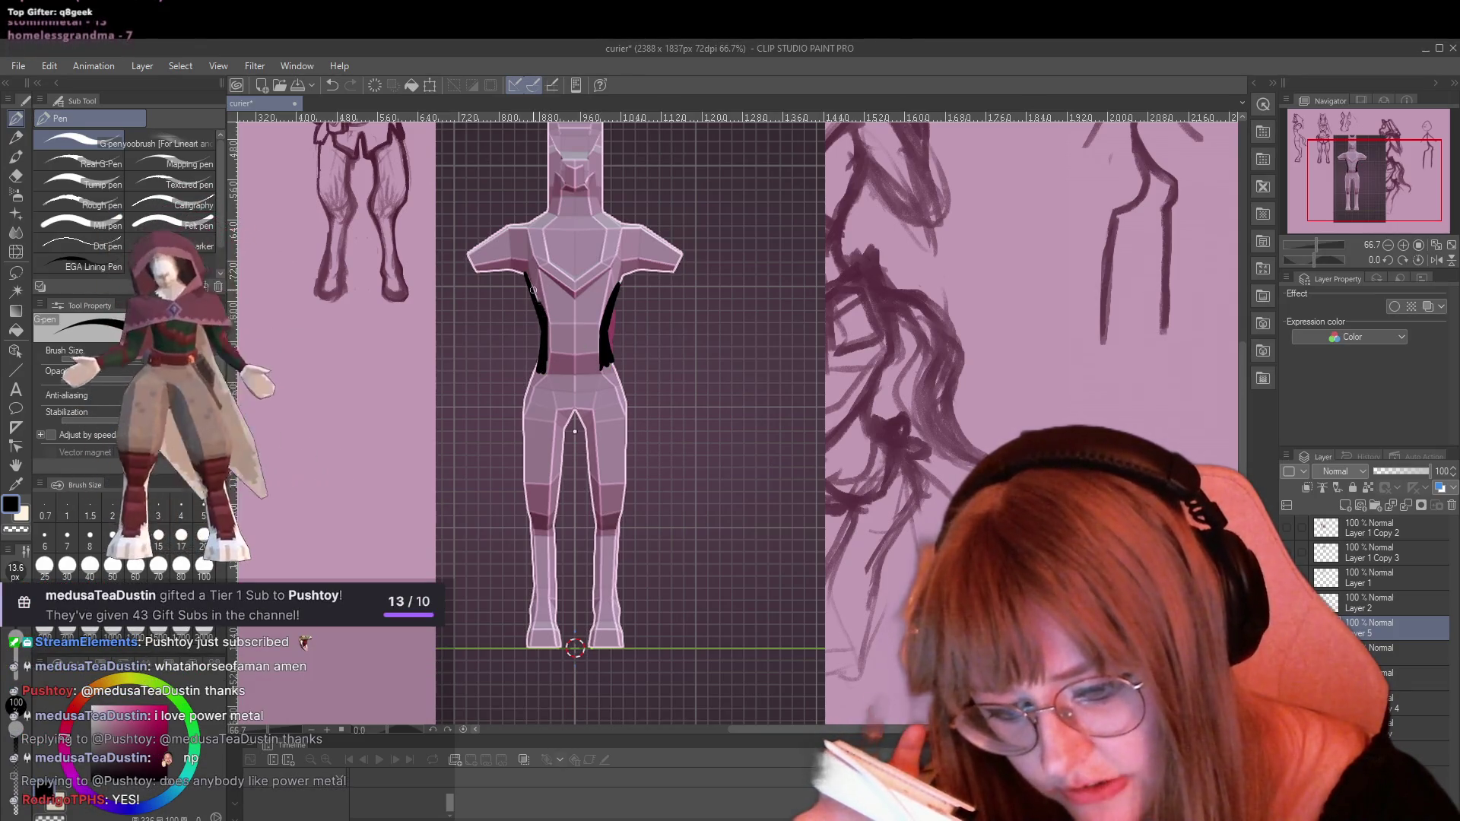
Darken the outline along the model's left torso side with the G-pen, ready to trim with the eraser
drag(533, 290, 524, 272)
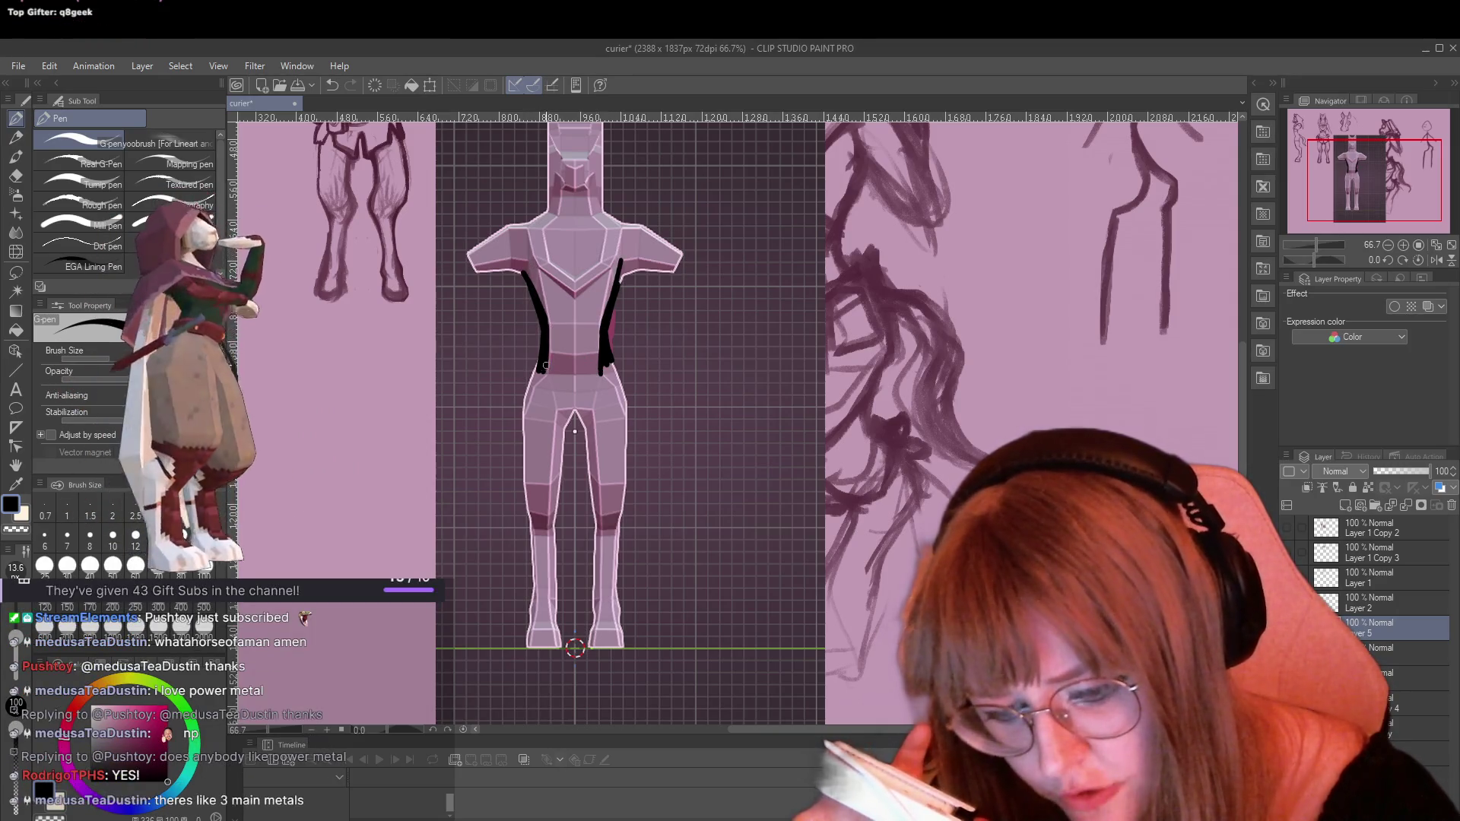
key(e)
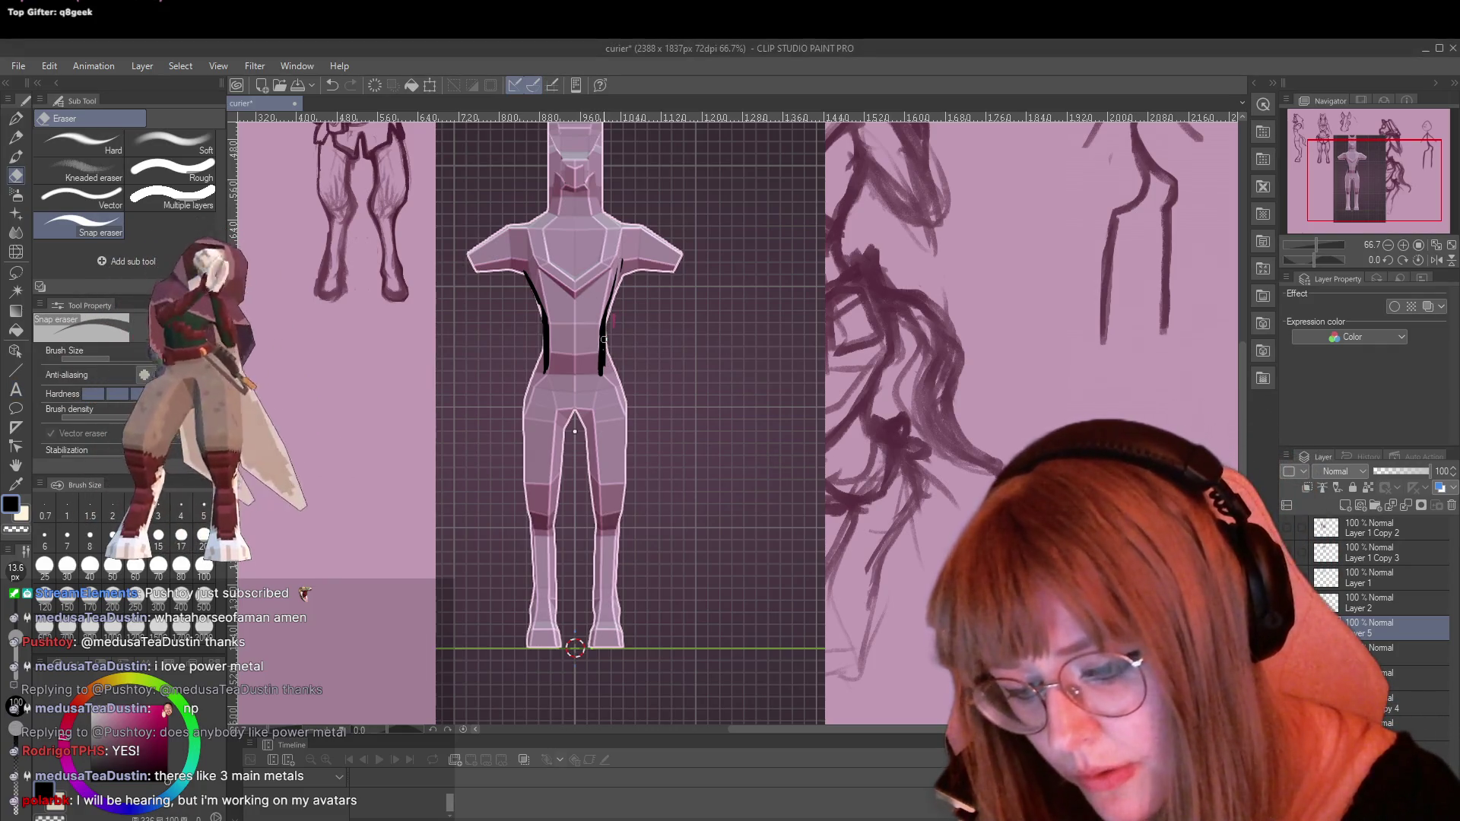
Ink the waistline, both hip lines and the belt's bottom edge across the hips
key(p)
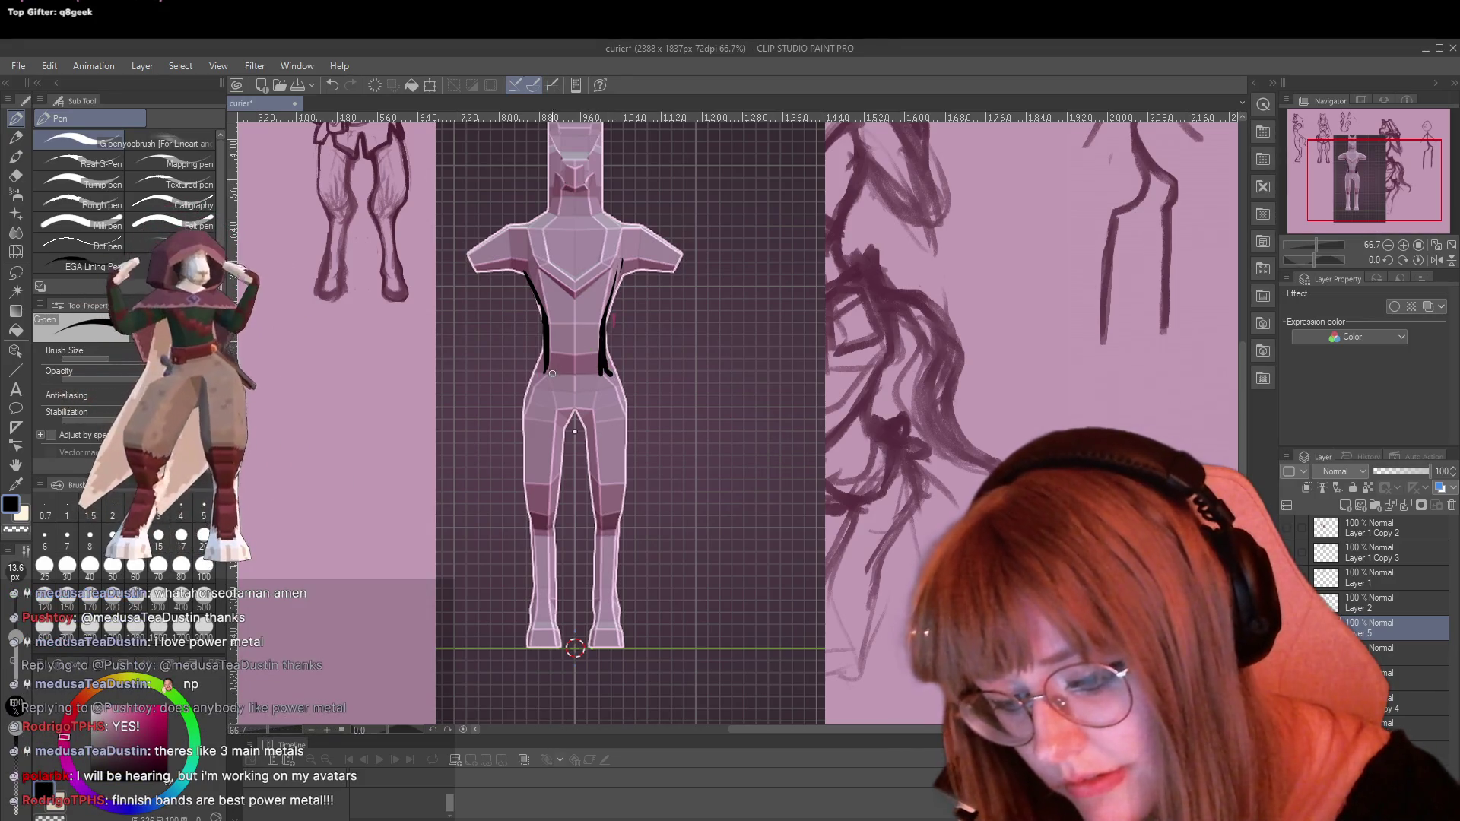
mouse_move(546, 372)
mouse_down()
mouse_move(528, 370)
mouse_move(518, 406)
mouse_up()
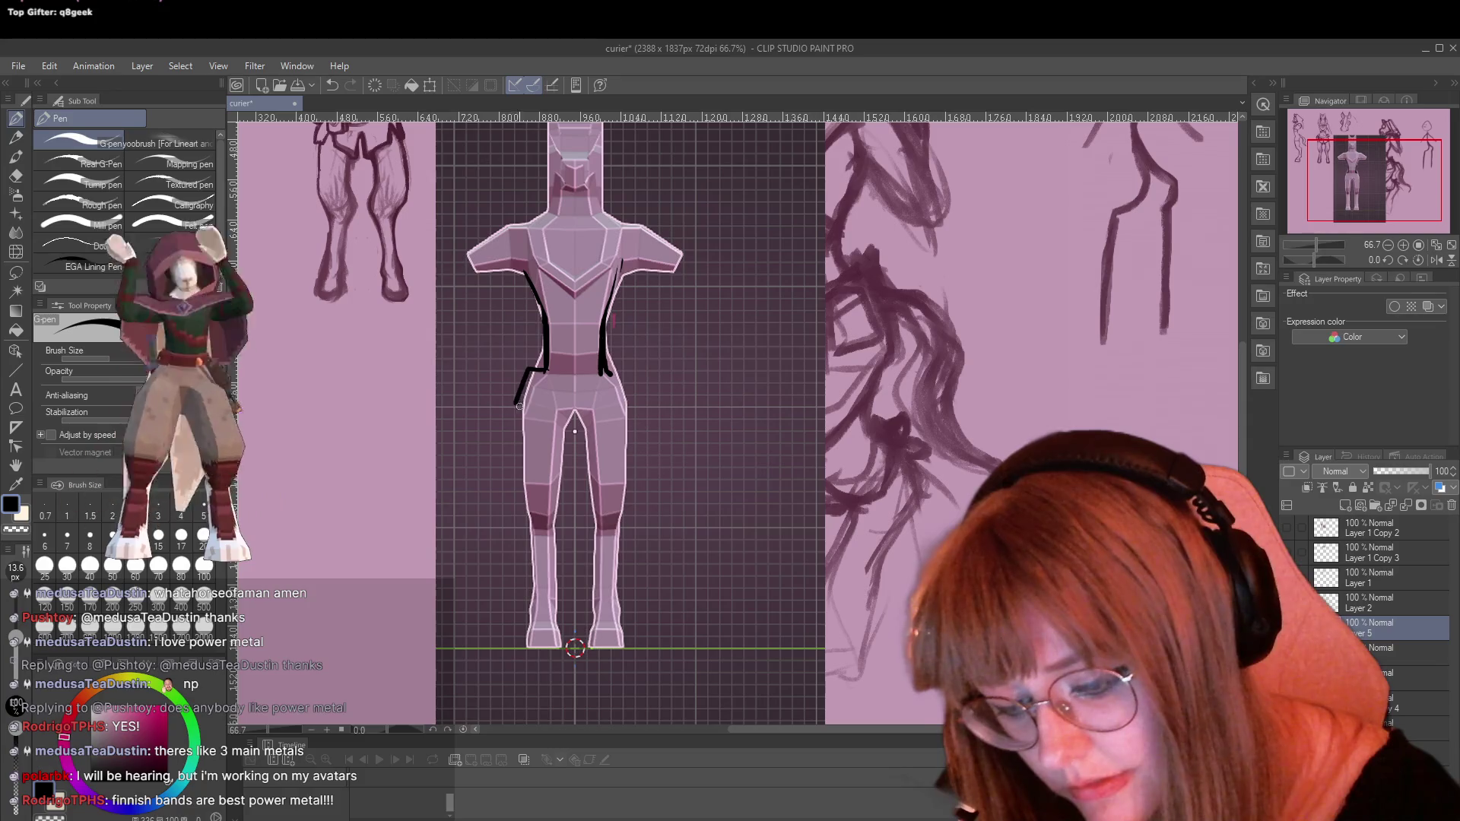
mouse_move(603, 372)
mouse_down()
mouse_move(618, 370)
mouse_move(631, 409)
mouse_up()
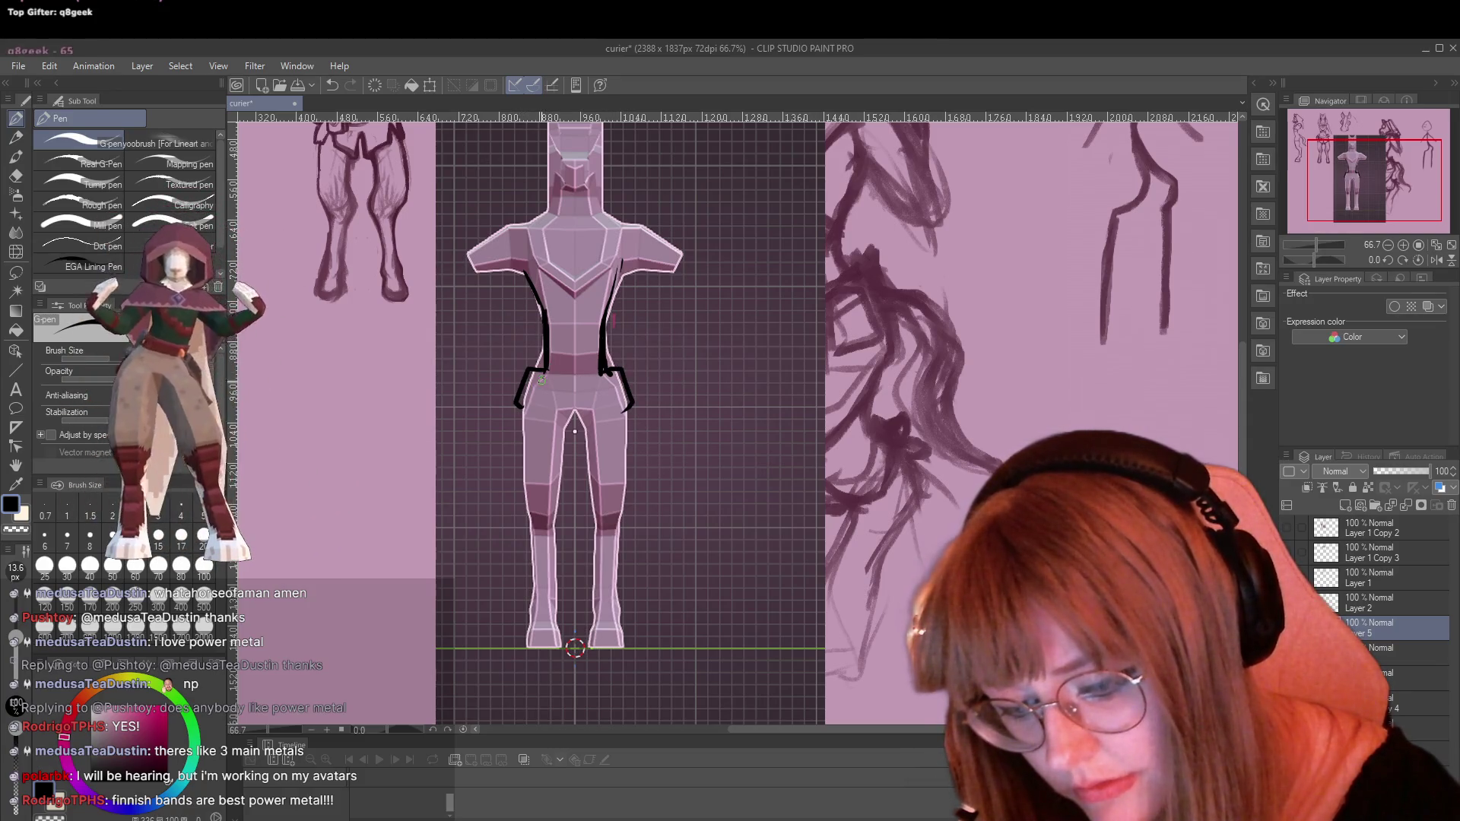
drag(517, 405, 633, 410)
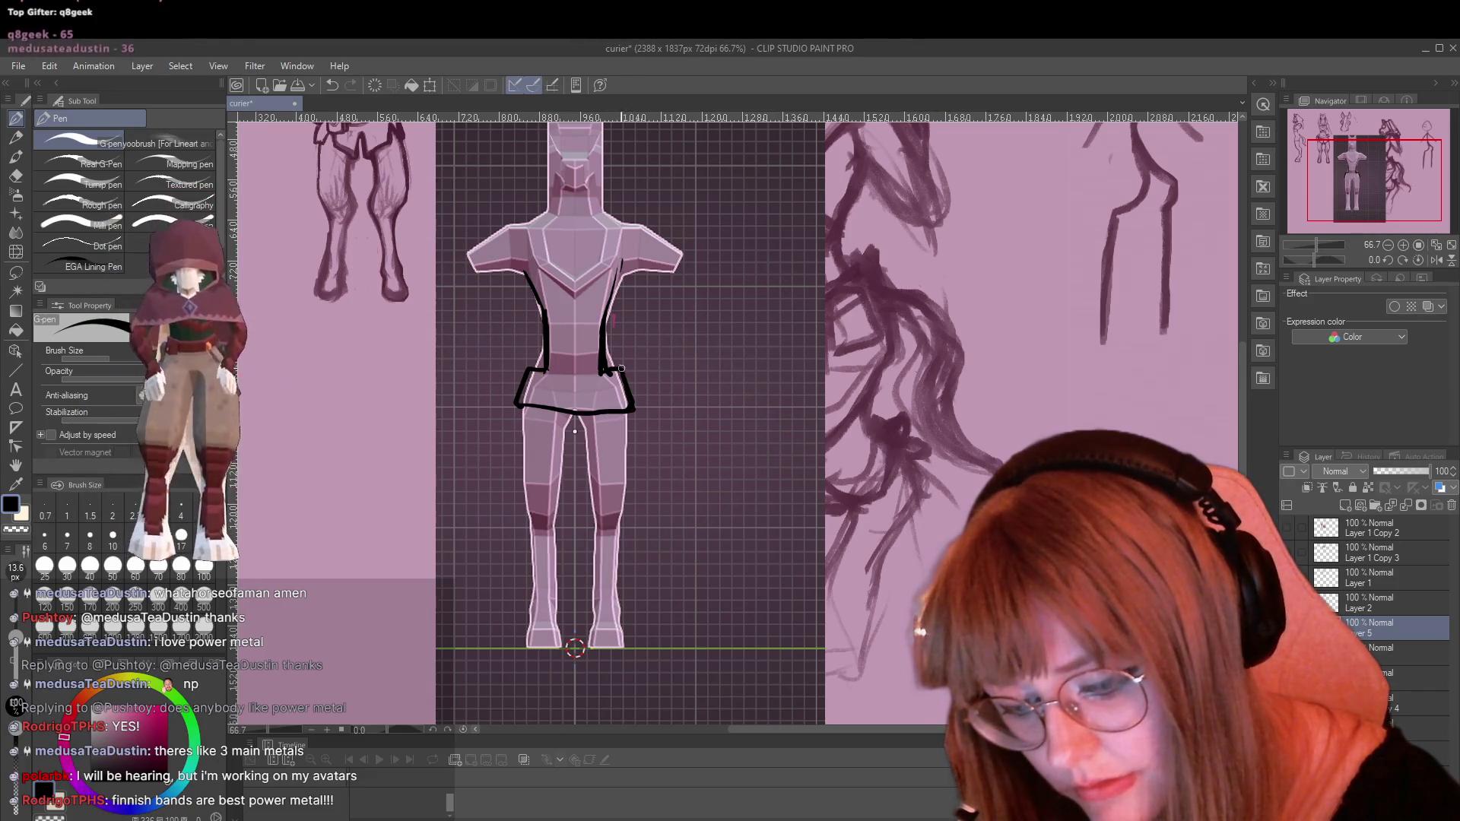
key(p)
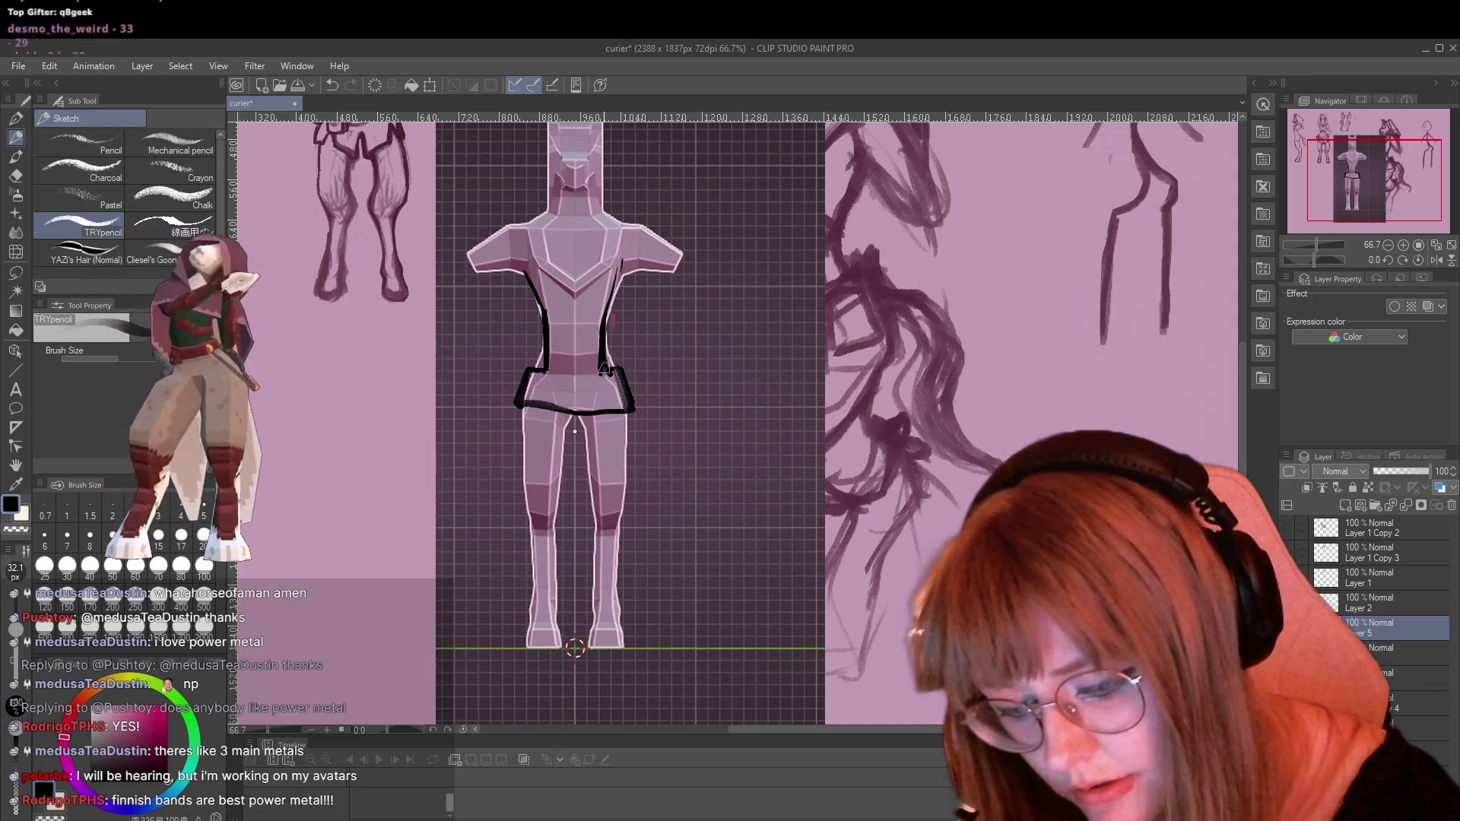
Retrace the left torso outline from the waist up to the shoulder with the TRYpencil
drag(546, 371, 526, 258)
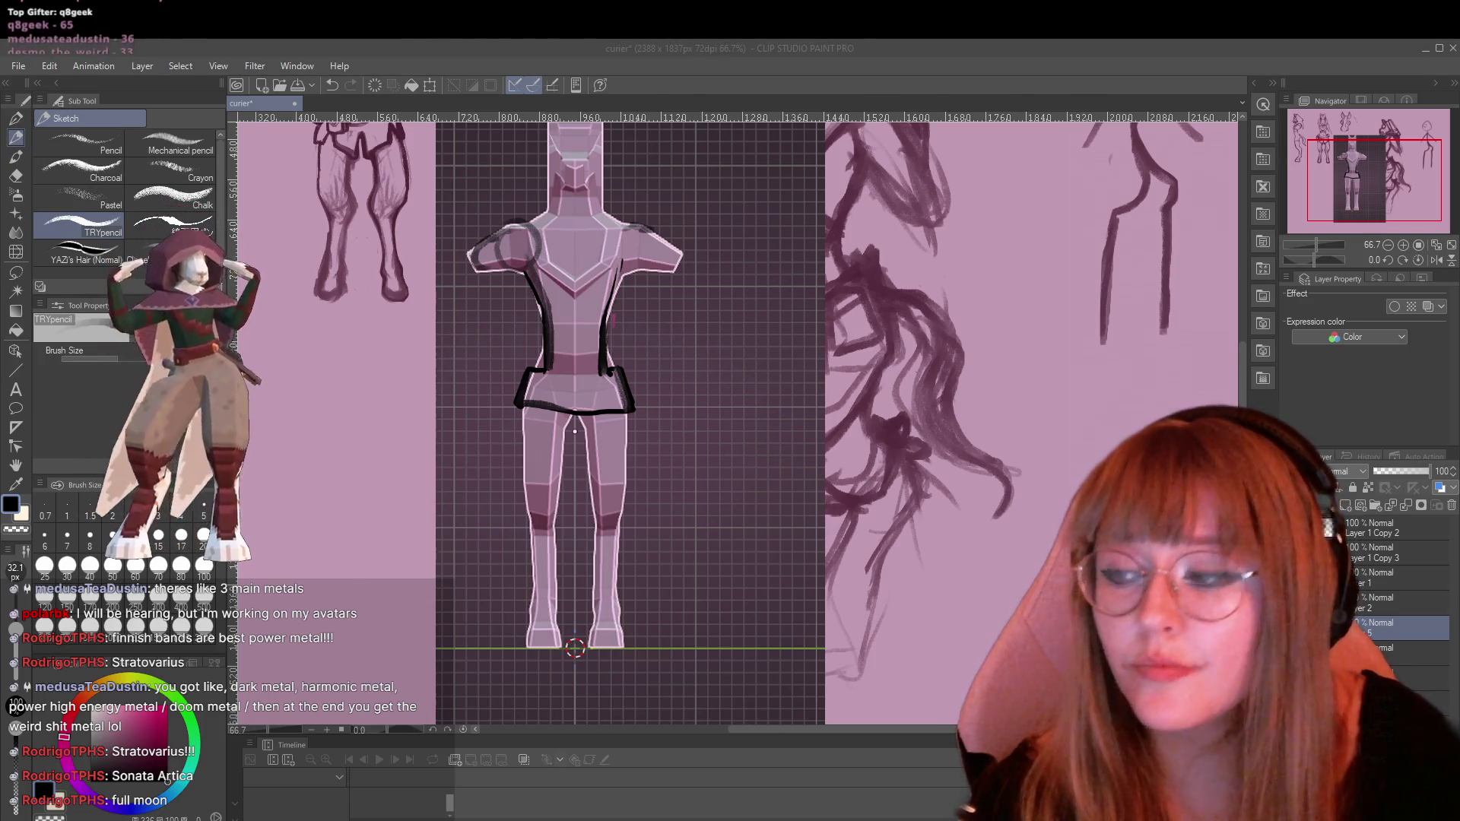
Sketch two diagonal straps crossing in an X over the chest
scroll(563, 346, down, 1)
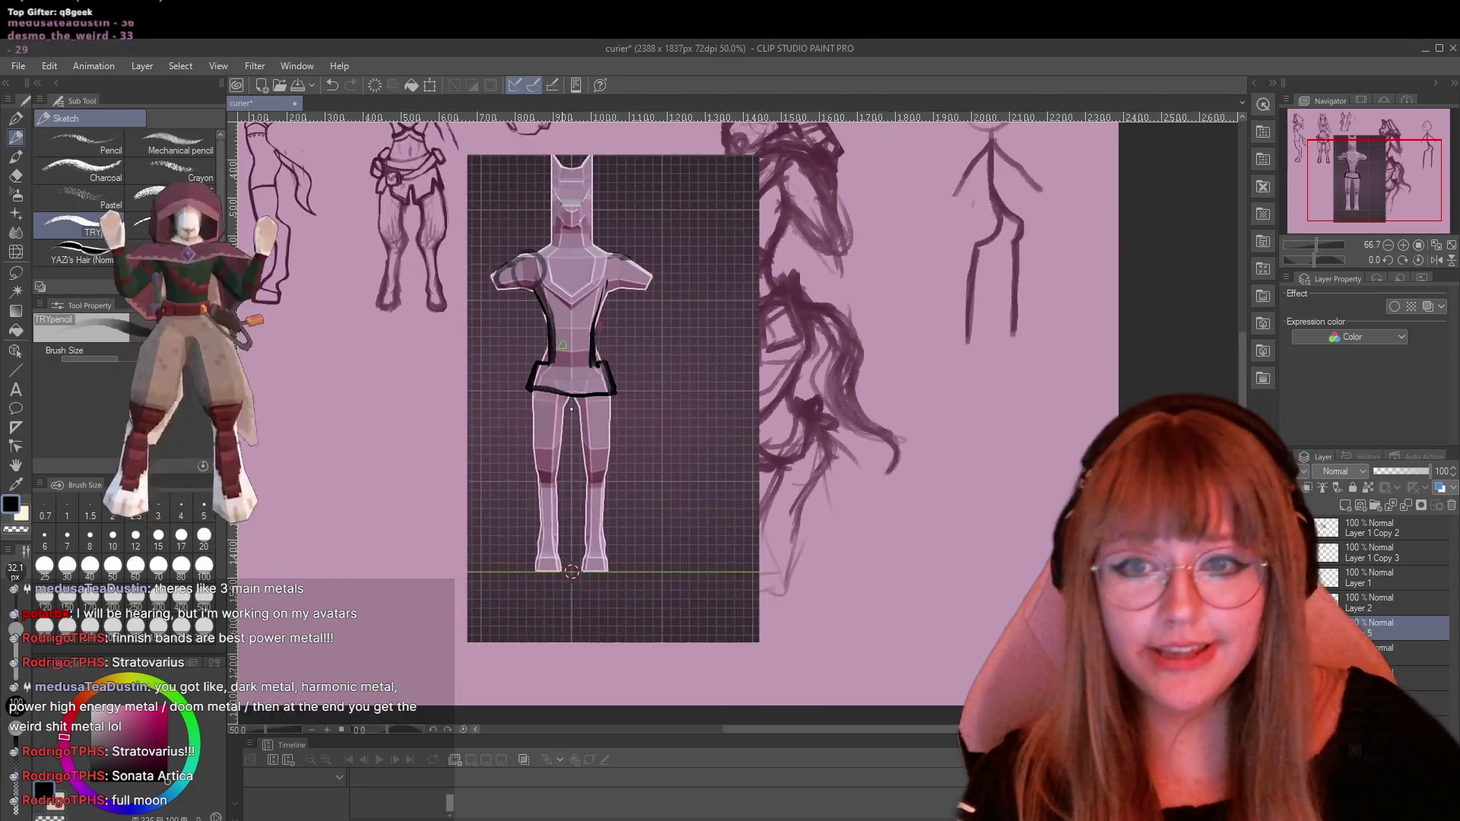
scroll(563, 346, up, 1)
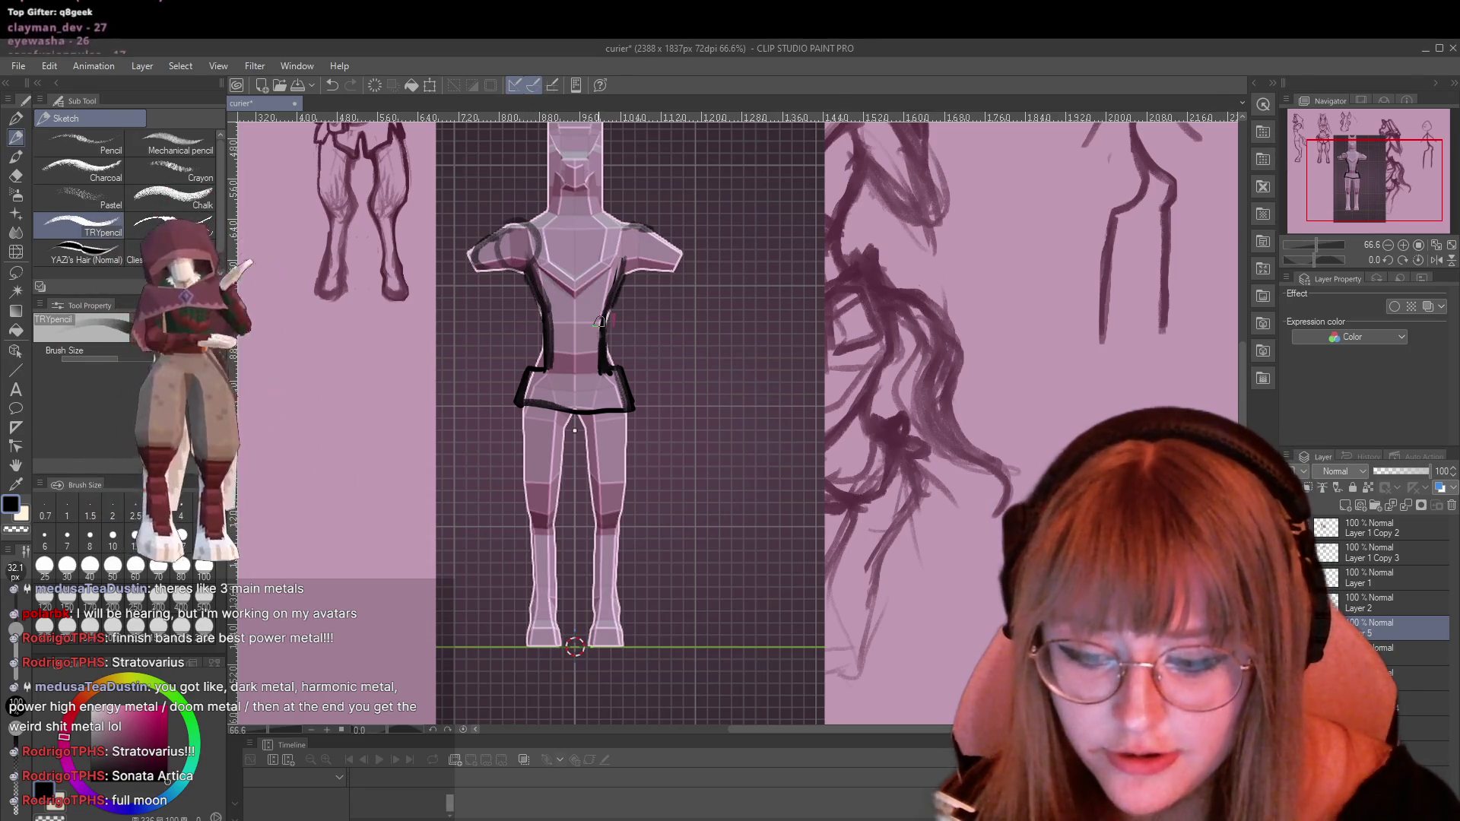
drag(517, 251, 600, 323)
drag(632, 245, 575, 291)
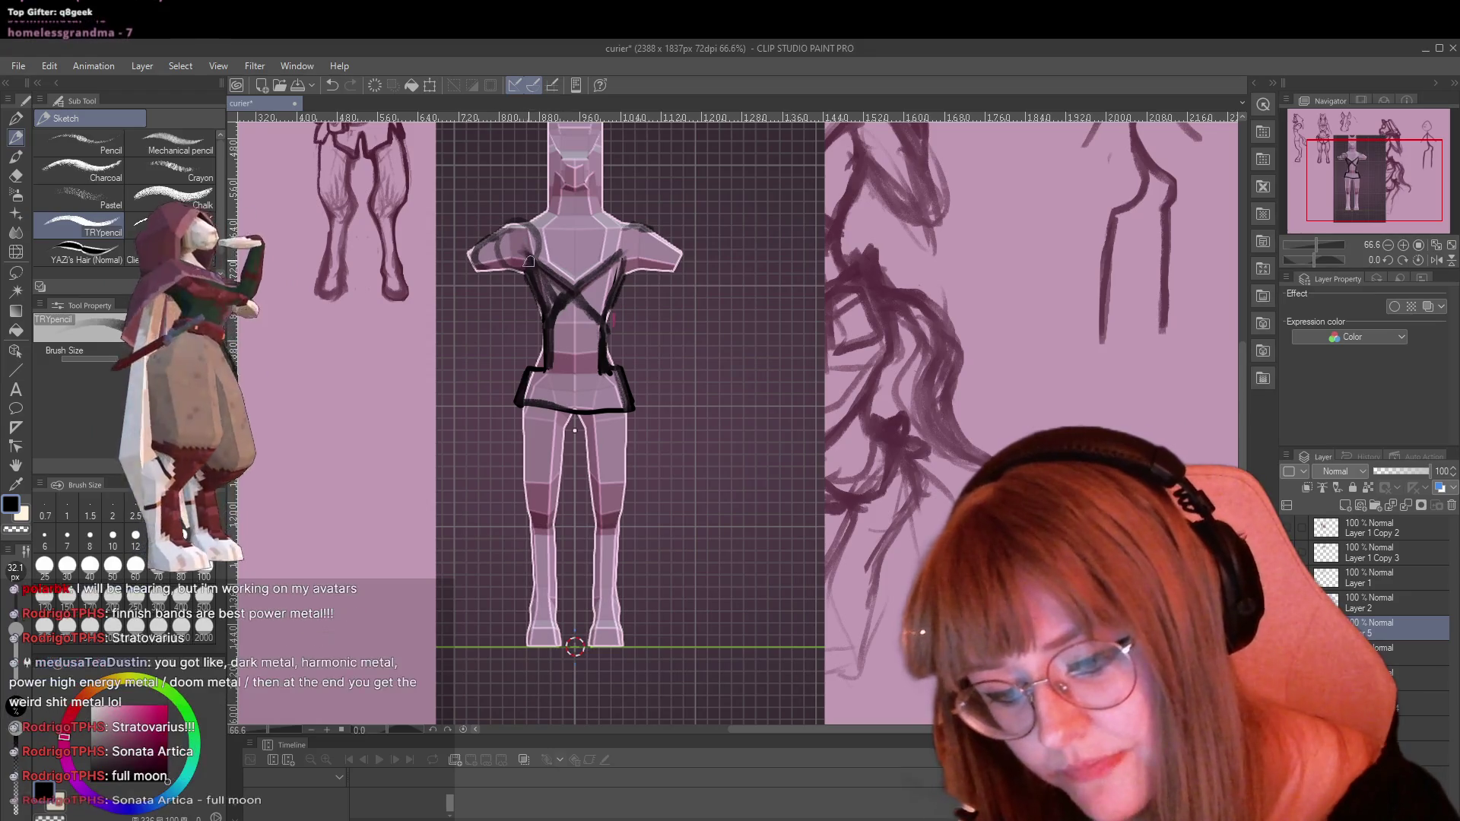
Add hanging lines beside both arms and rough collar strokes across the neck
drag(472, 286, 468, 373)
drag(658, 287, 659, 365)
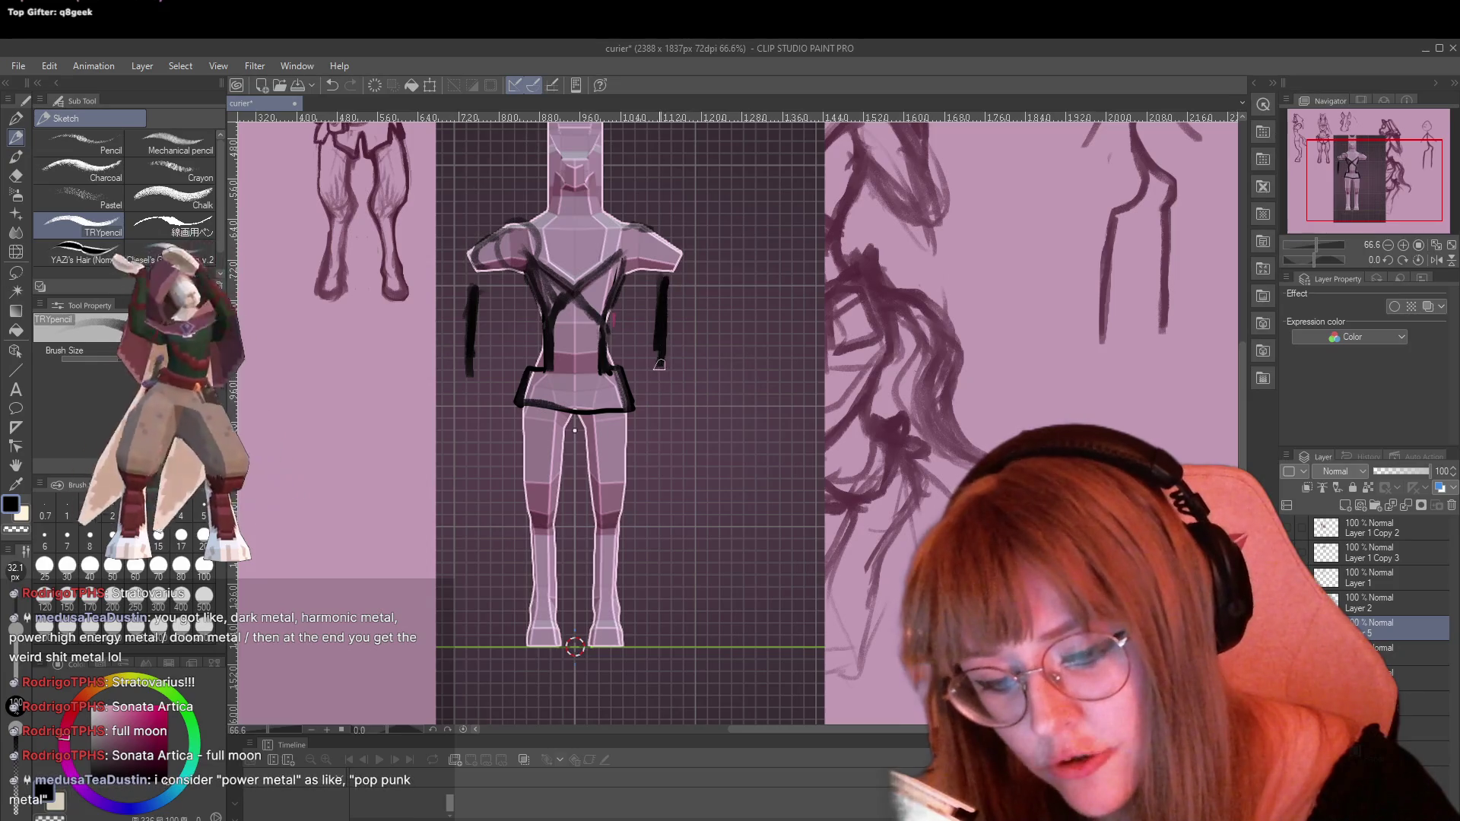
mouse_move(529, 283)
mouse_down()
mouse_move(540, 221)
mouse_move(522, 185)
mouse_move(558, 228)
mouse_move(630, 223)
mouse_up()
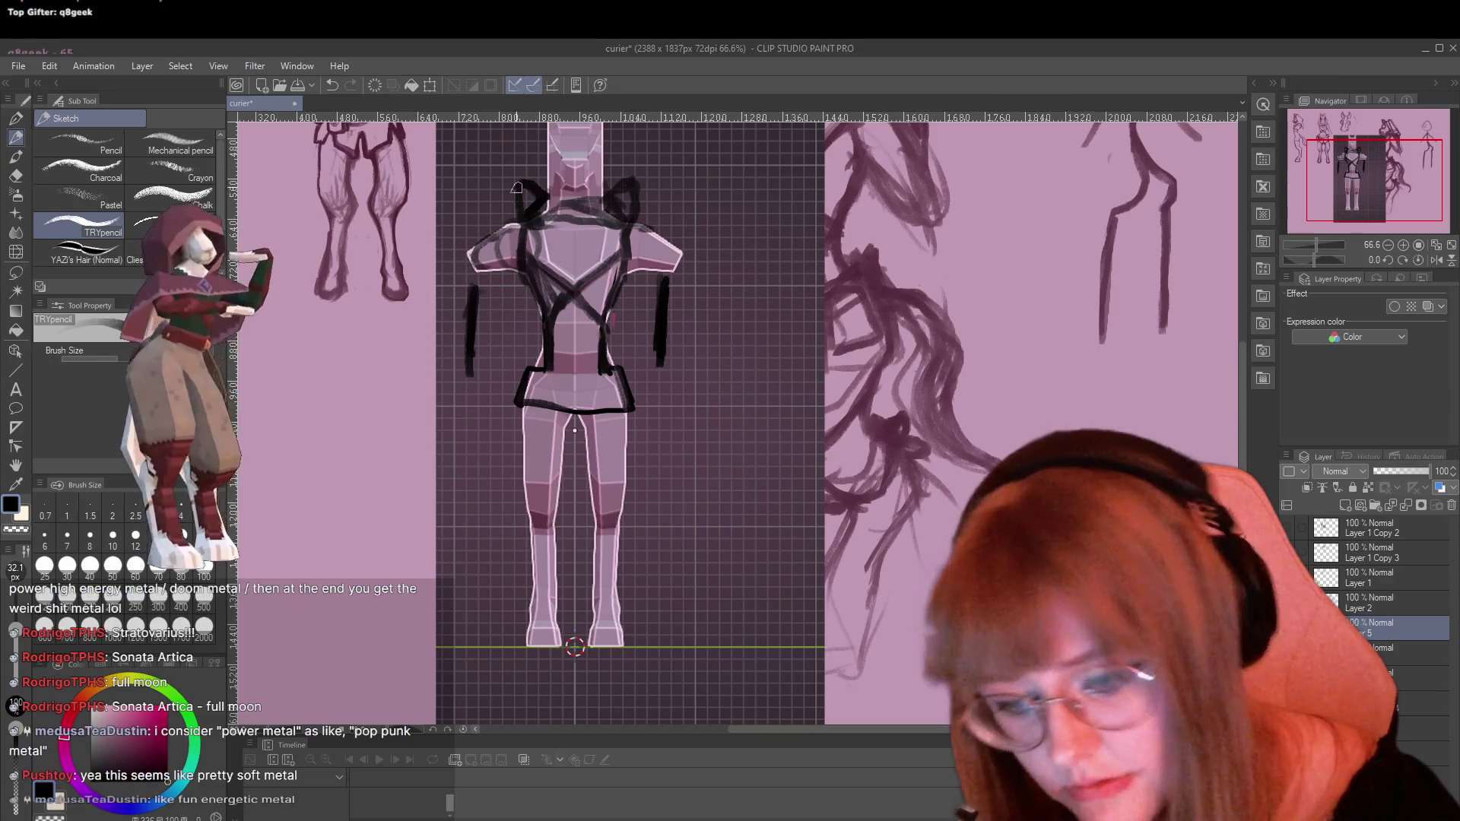
mouse_move(517, 208)
mouse_down()
mouse_move(568, 231)
mouse_move(562, 199)
mouse_move(593, 230)
mouse_move(615, 226)
mouse_move(570, 222)
mouse_move(587, 217)
mouse_up()
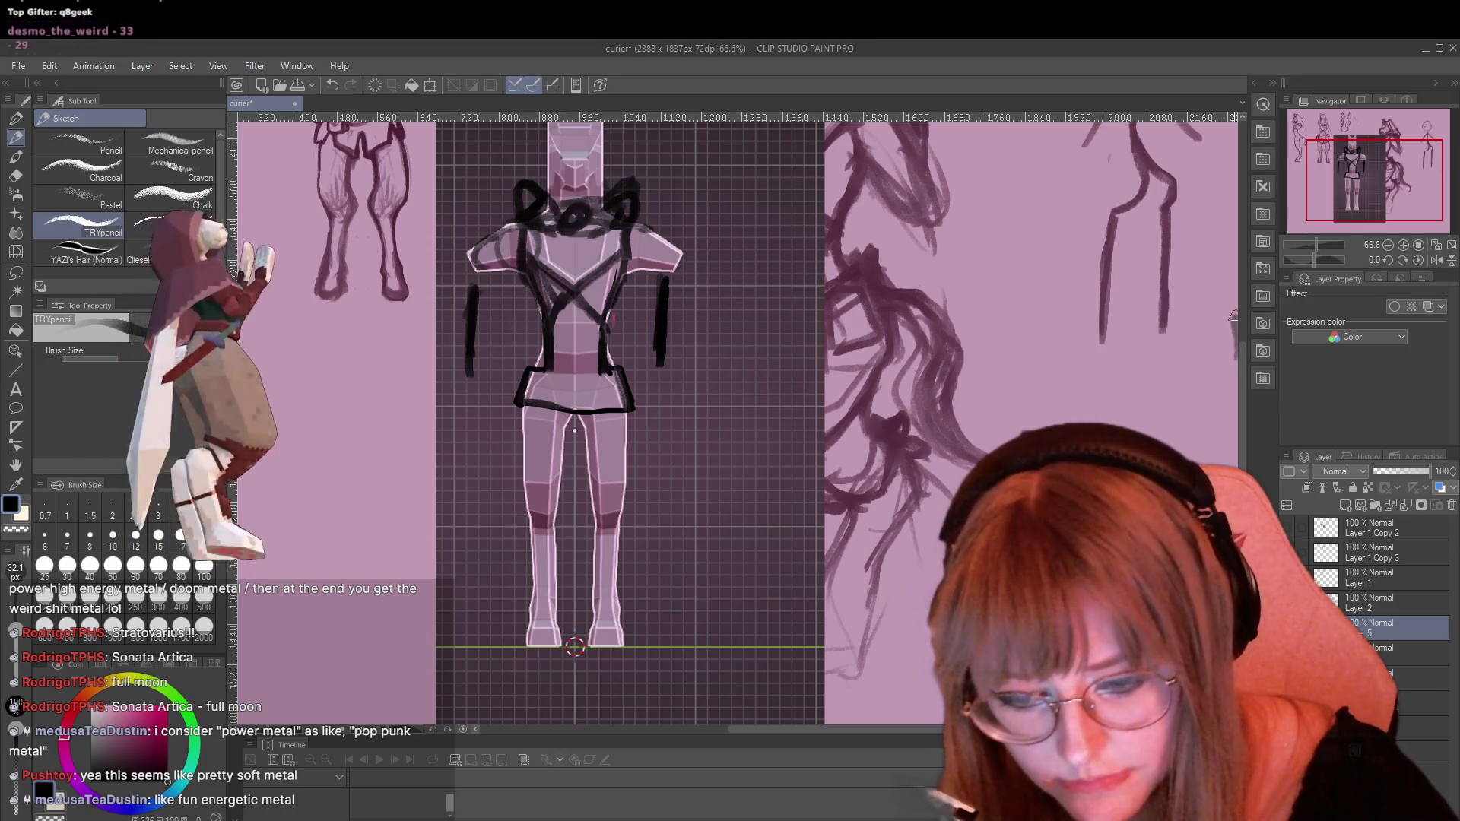
Build up collar strokes around the neck and start the hood's top over the head
scroll(1241, 371, up, 3)
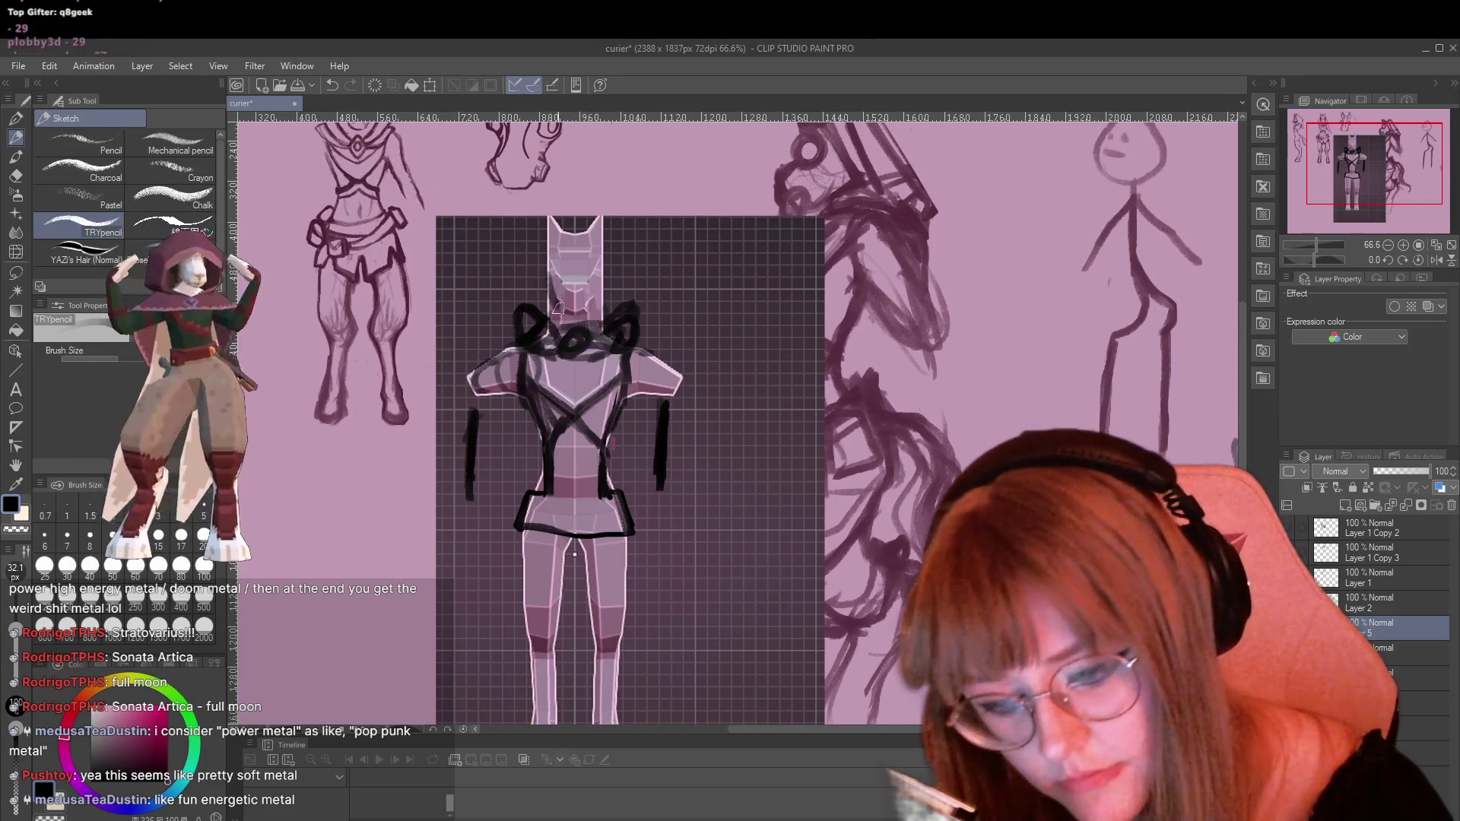
drag(571, 321, 591, 275)
drag(563, 294, 554, 252)
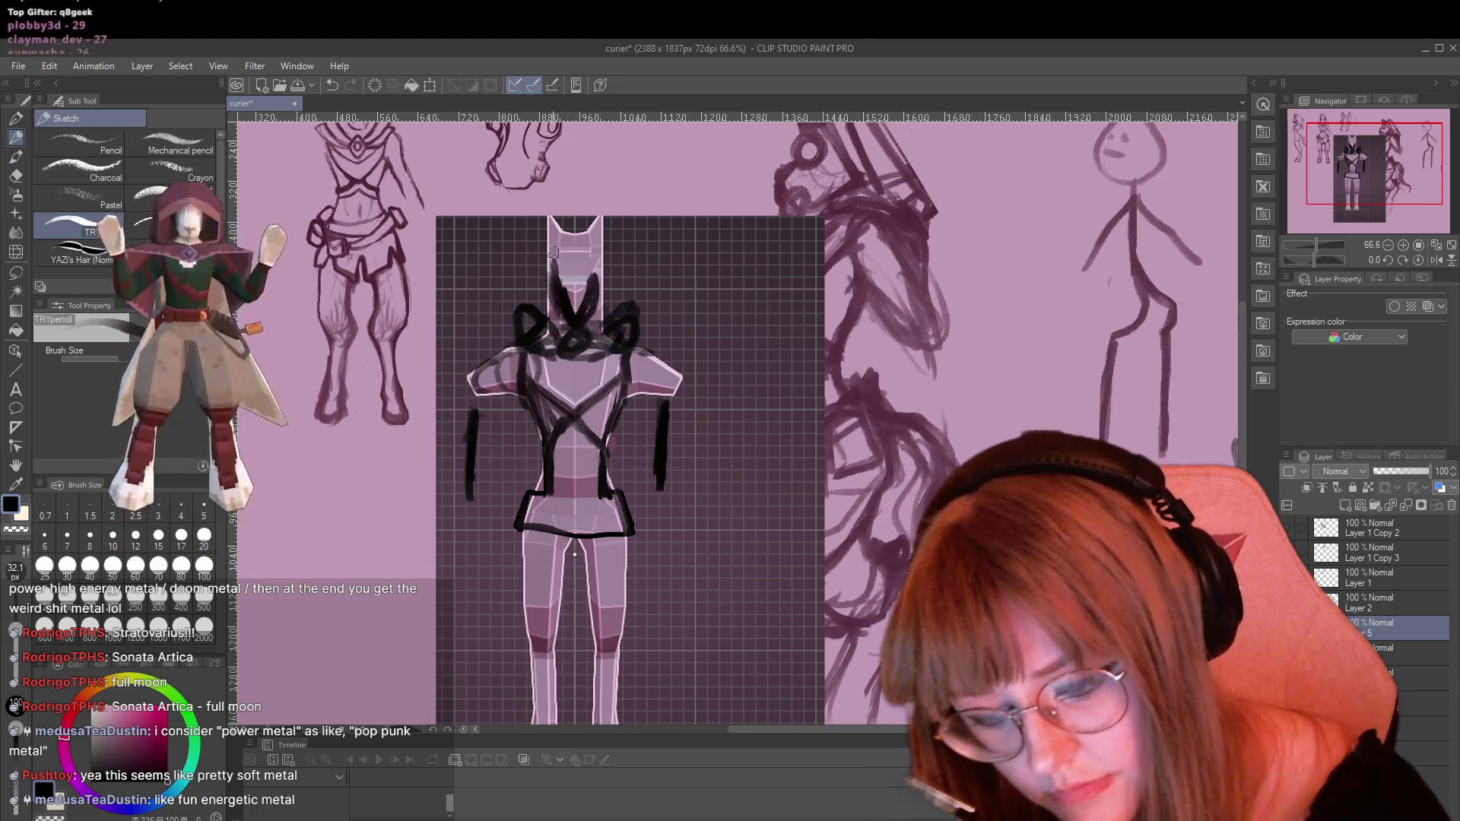
mouse_move(559, 303)
mouse_down()
mouse_move(553, 262)
mouse_move(537, 308)
mouse_move(600, 311)
mouse_move(587, 316)
mouse_up()
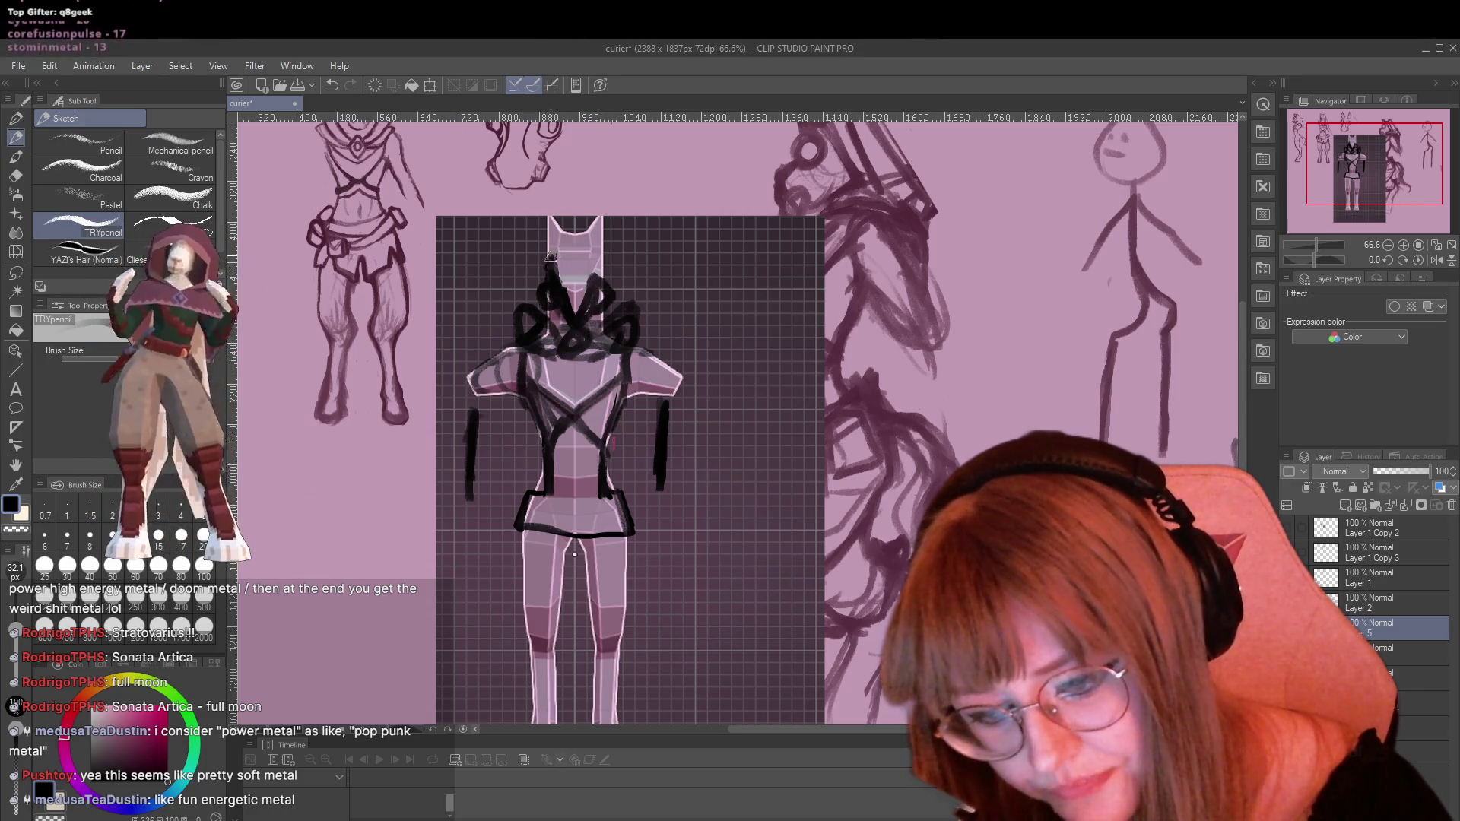
mouse_move(551, 256)
mouse_down()
mouse_move(564, 213)
mouse_move(582, 236)
mouse_move(536, 276)
mouse_up()
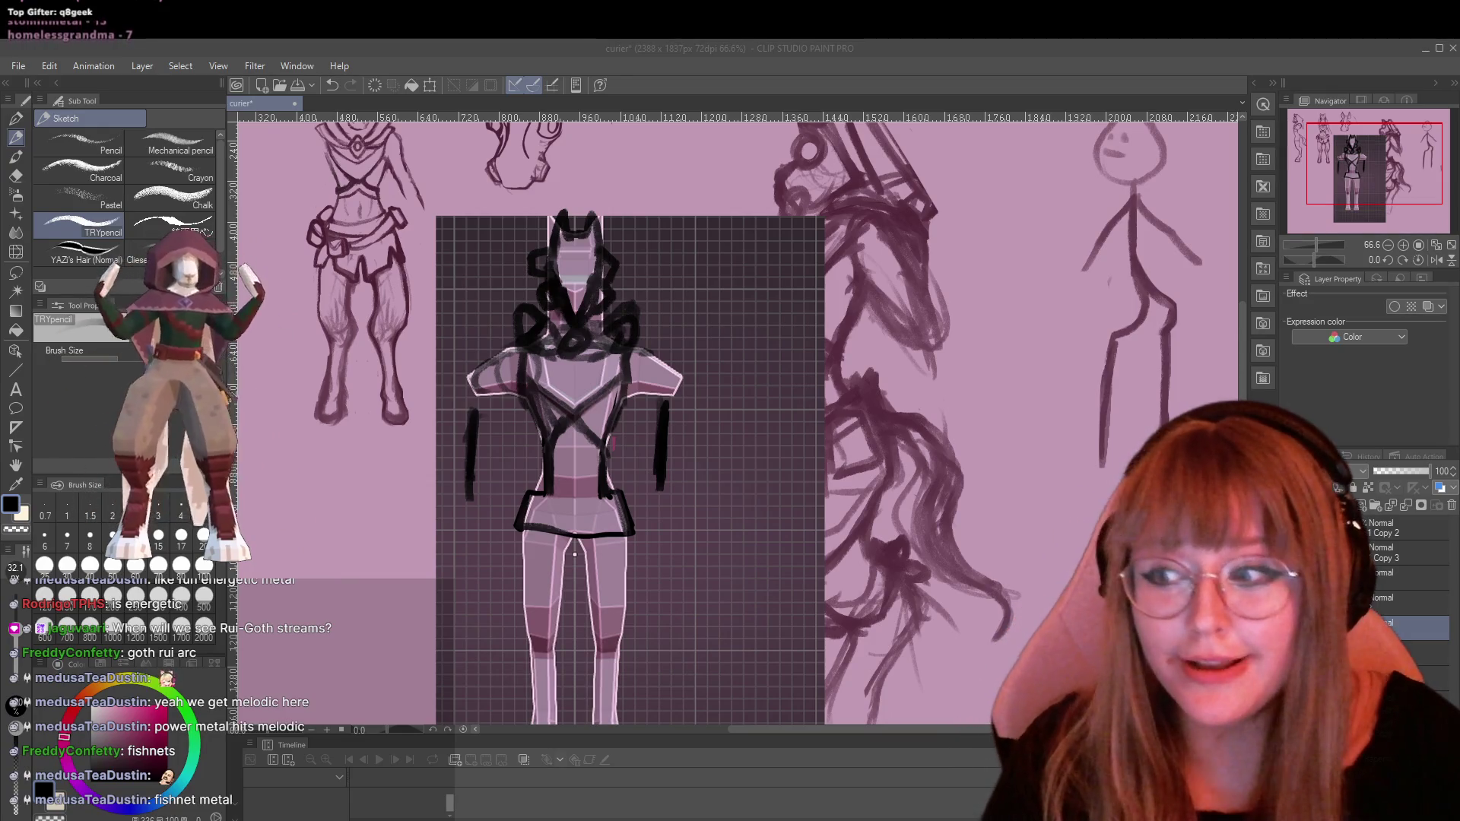
Extend strokes outward from the right and left shoulders as loose sleeves
click(837, 349)
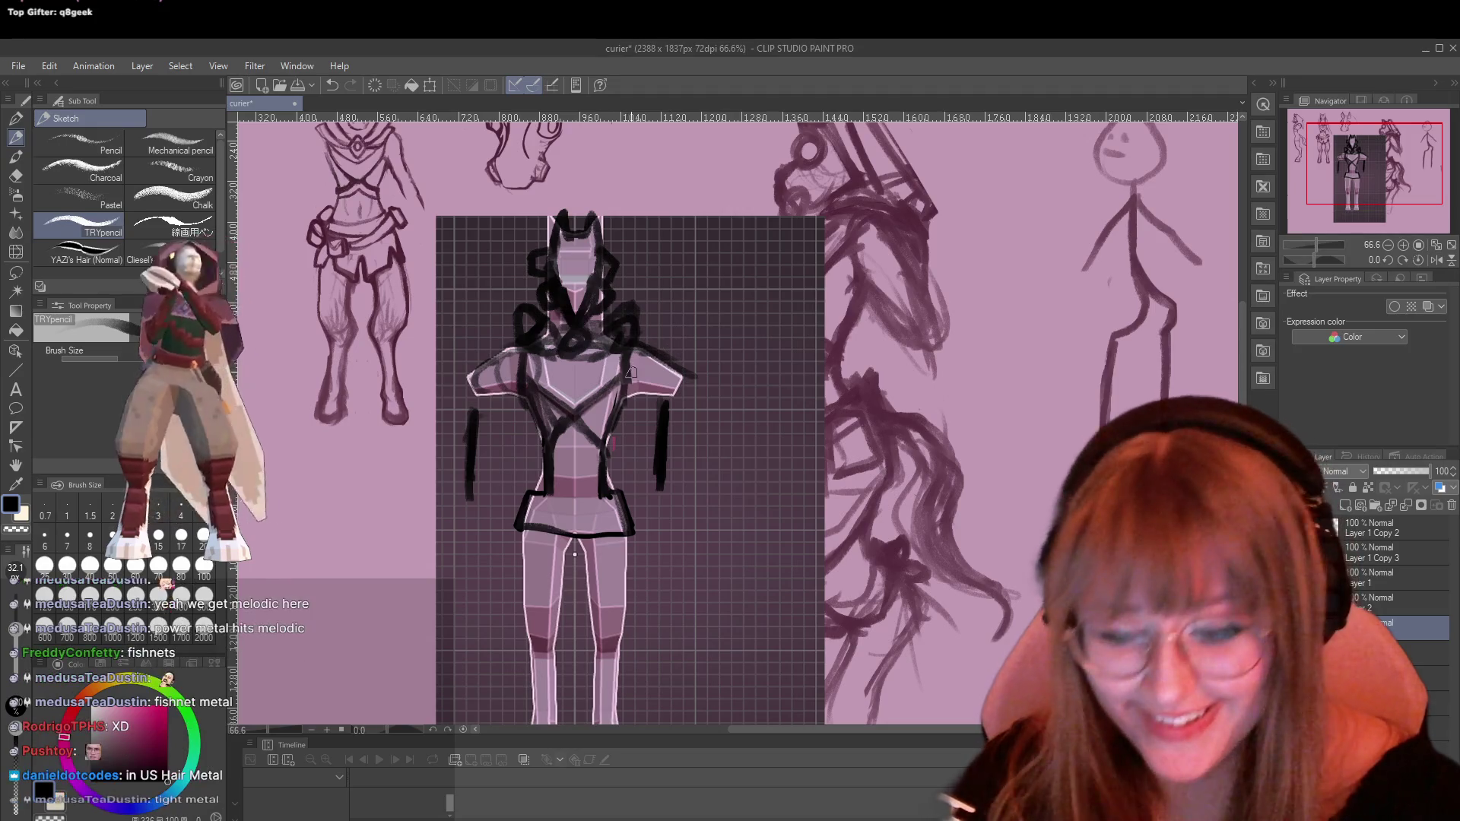
drag(701, 405, 686, 363)
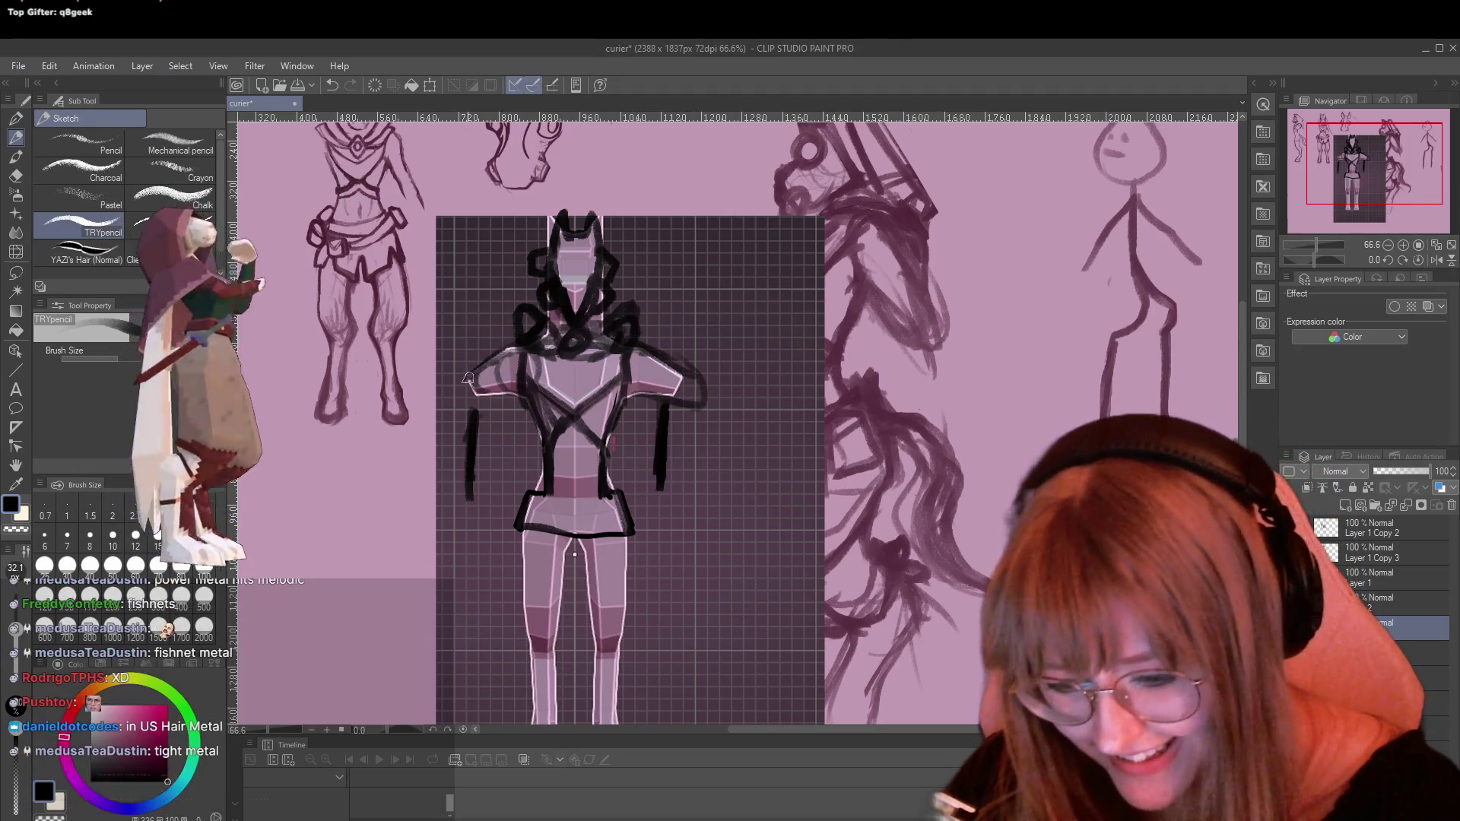
drag(456, 381, 505, 390)
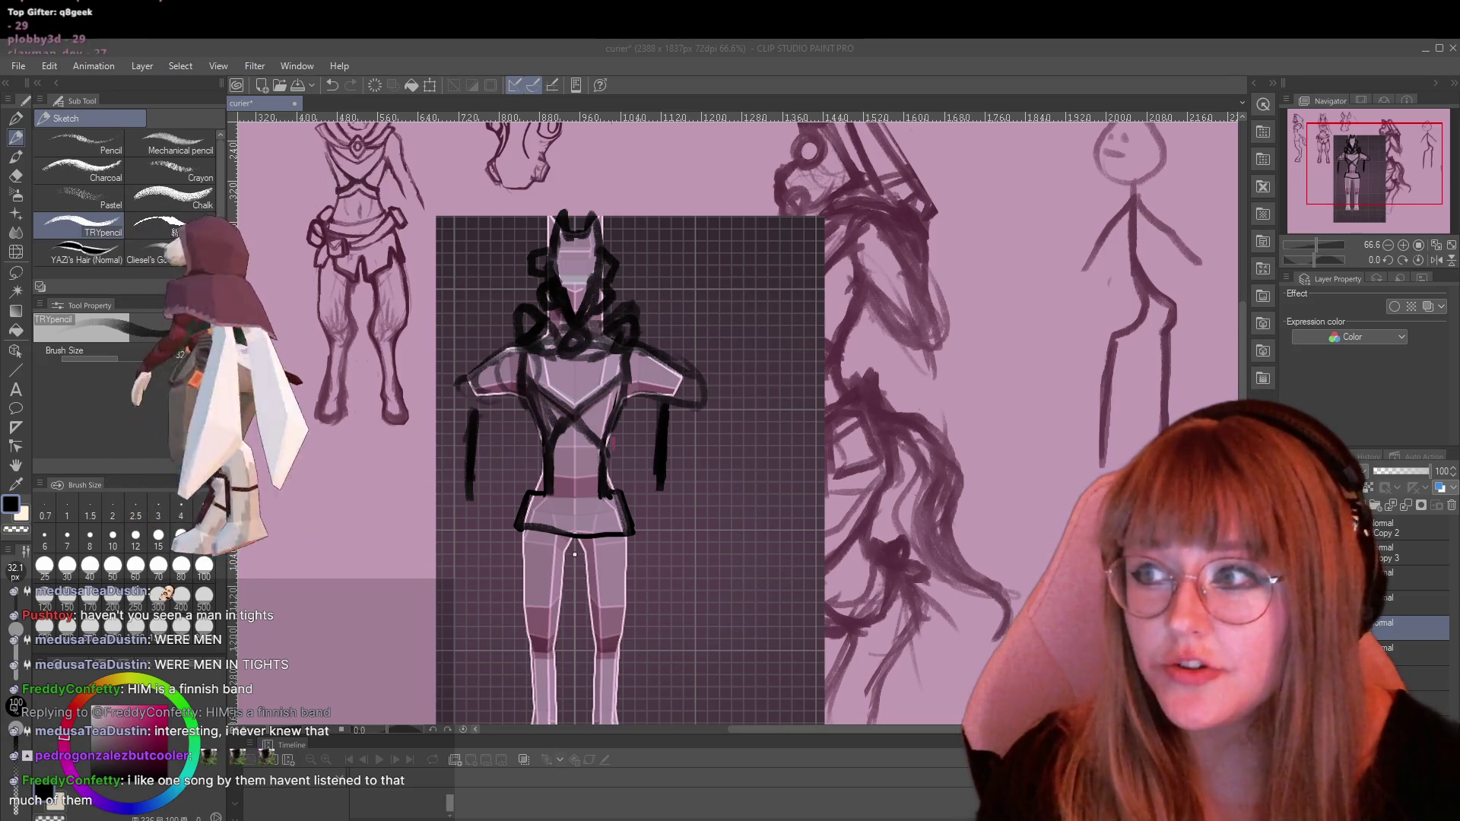
Try selecting the sketched lines with click-select and lasso, then undo the selection
click(628, 392)
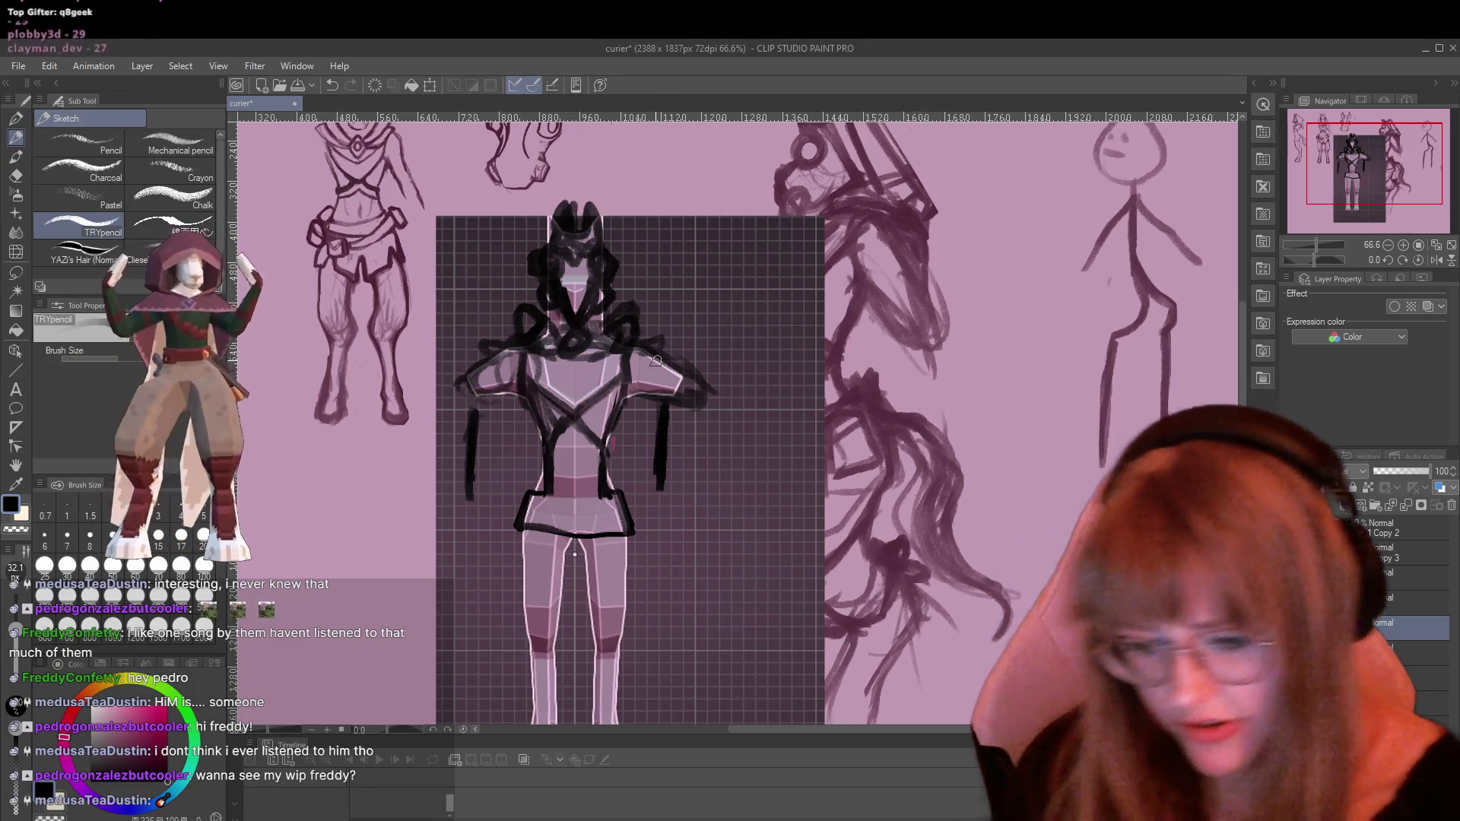
key(w)
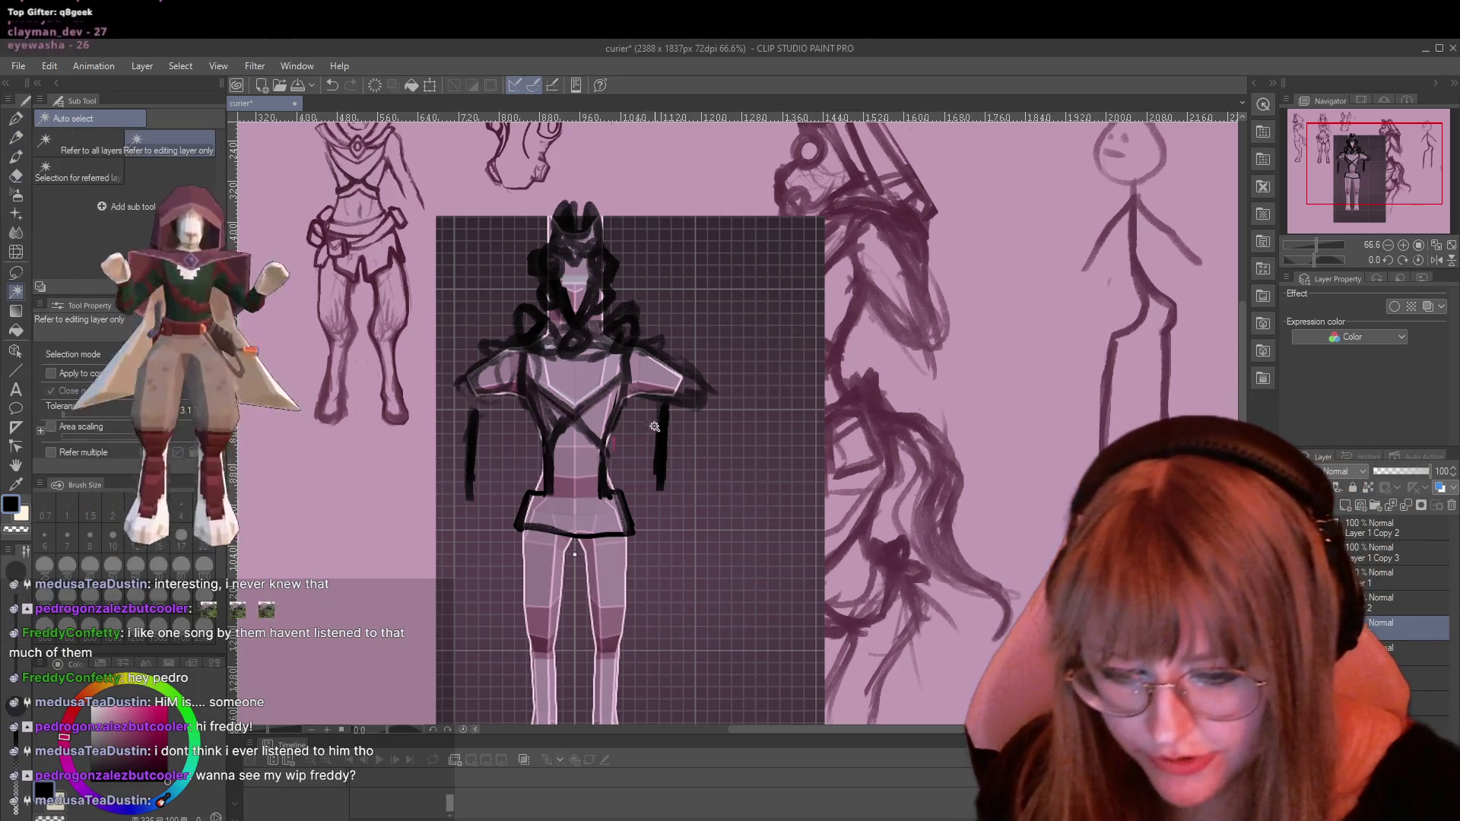
click(674, 444)
key(m)
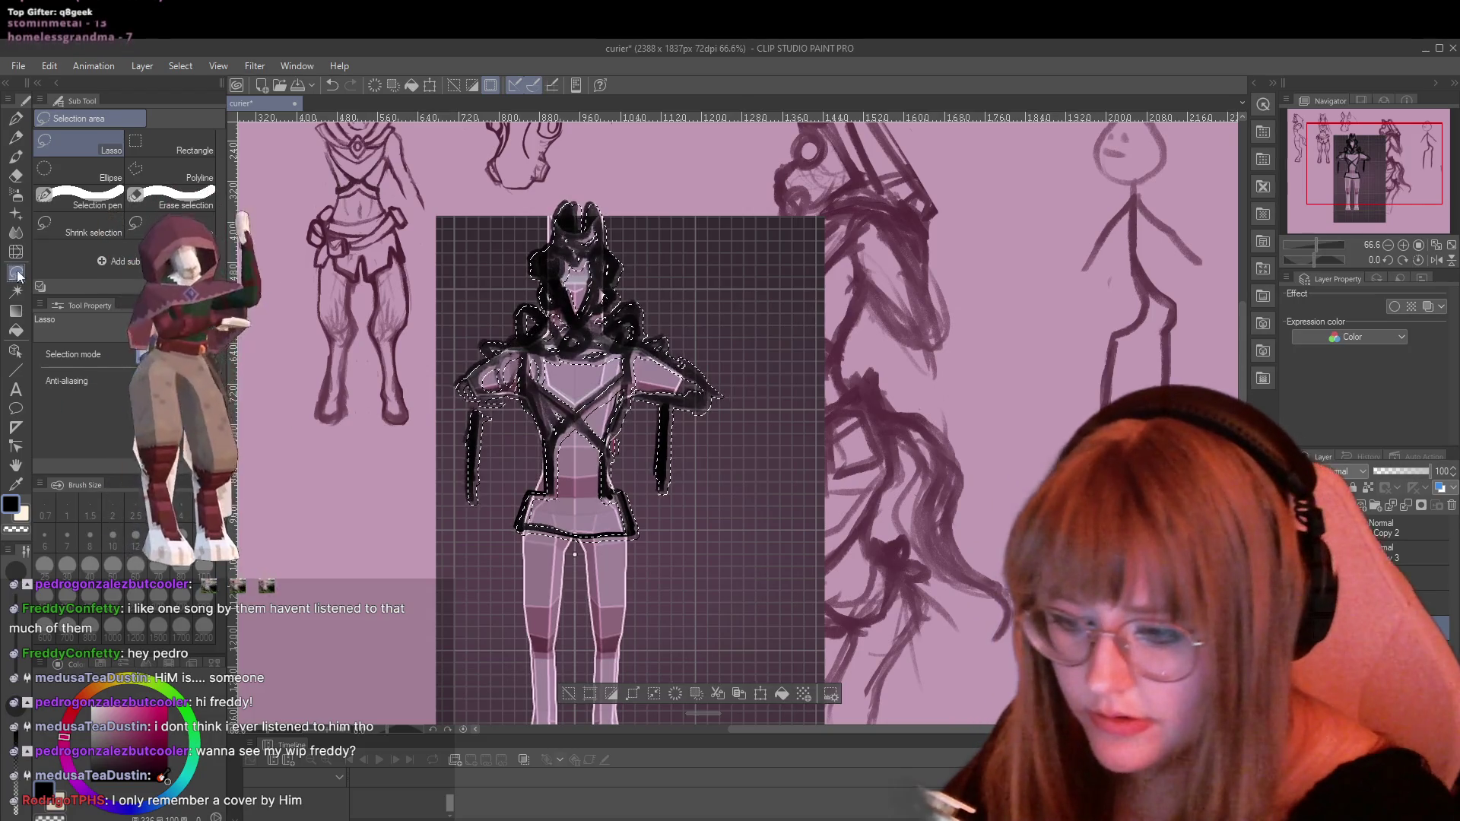
key(ctrl+z)
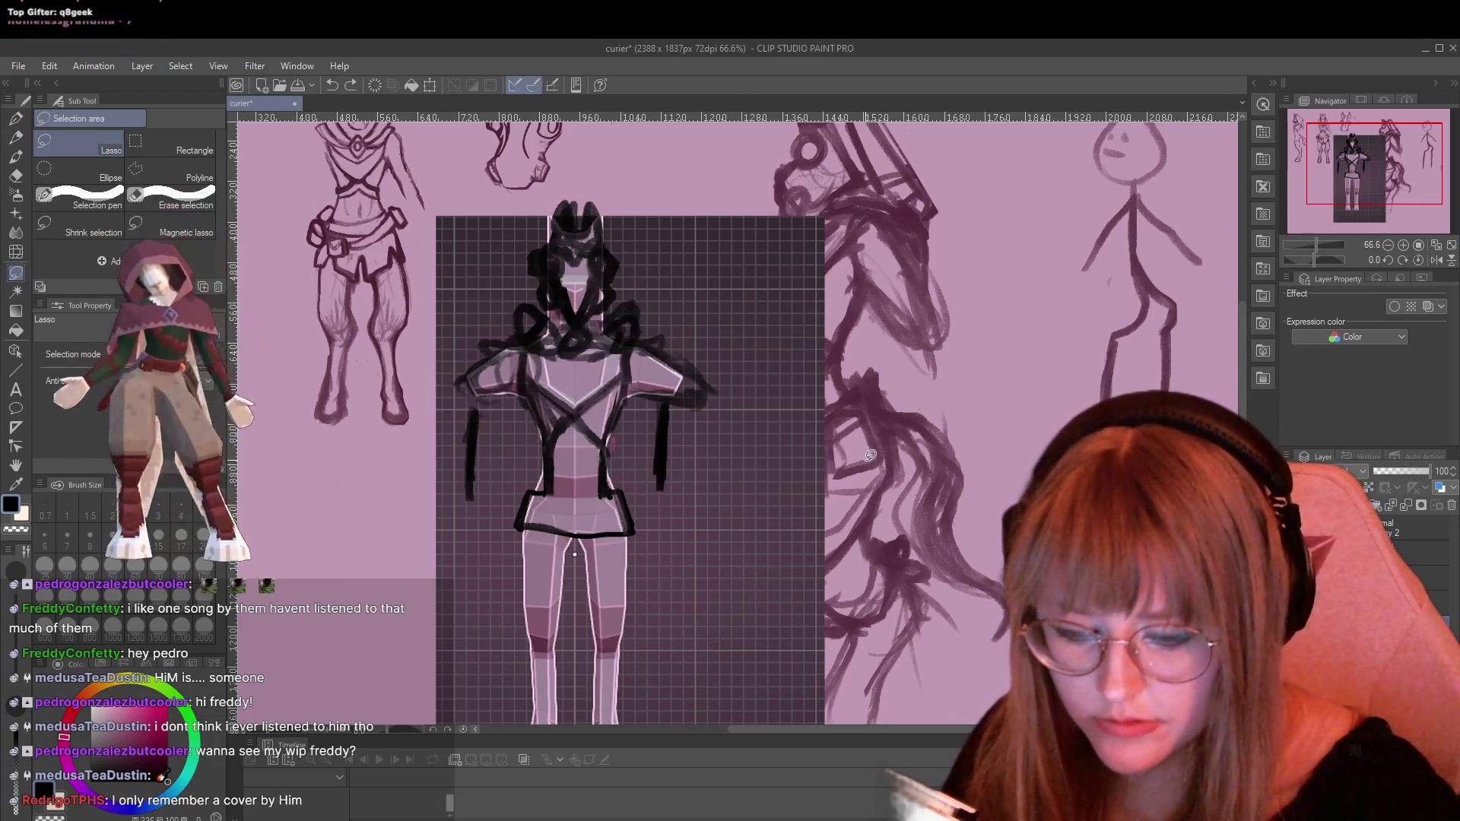
Erase the long hanging strokes beside the right and left arms
key(p)
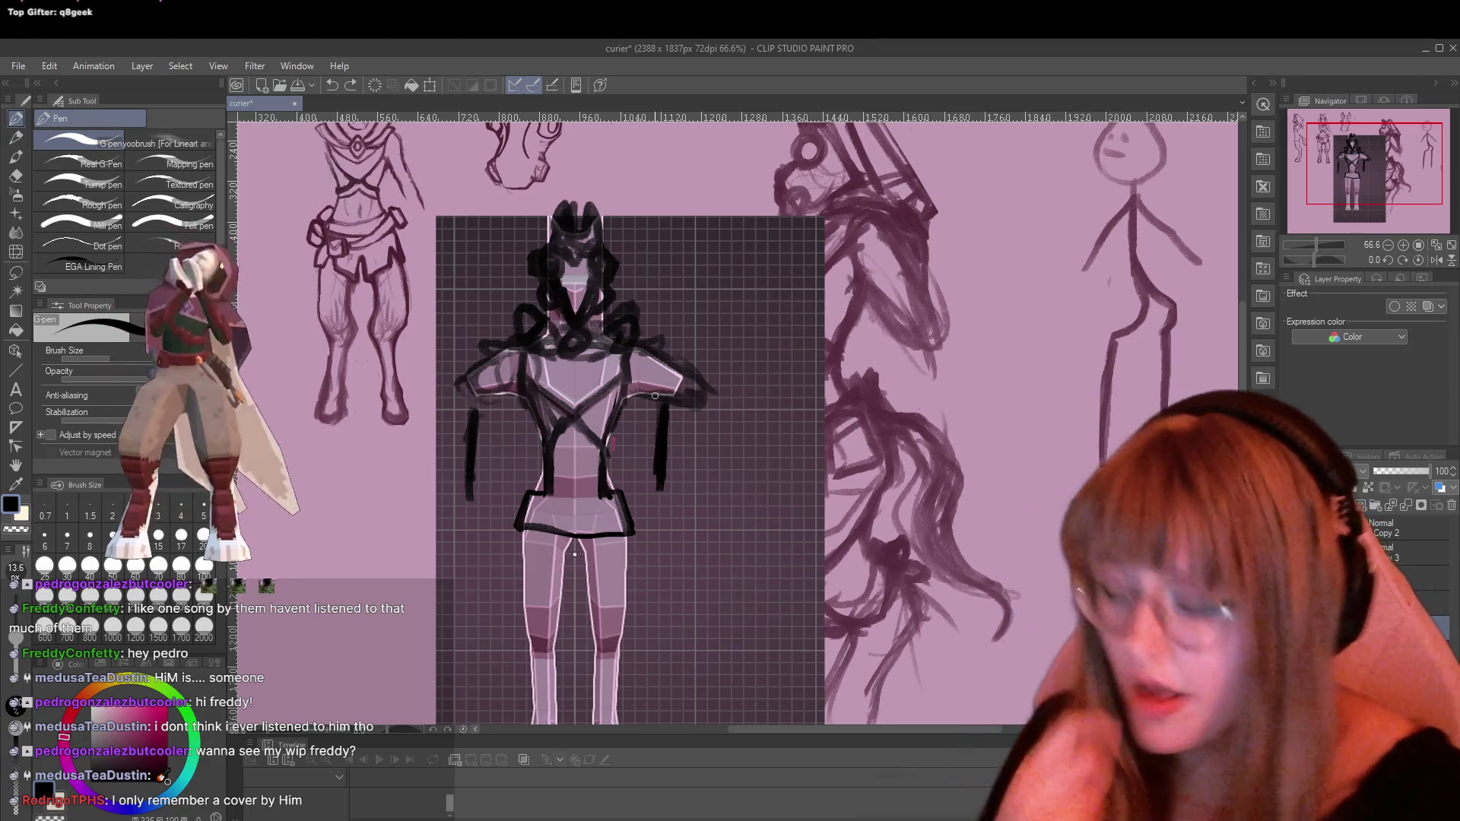
key(e)
mouse_move(659, 441)
mouse_down()
mouse_move(660, 487)
mouse_move(658, 426)
mouse_up()
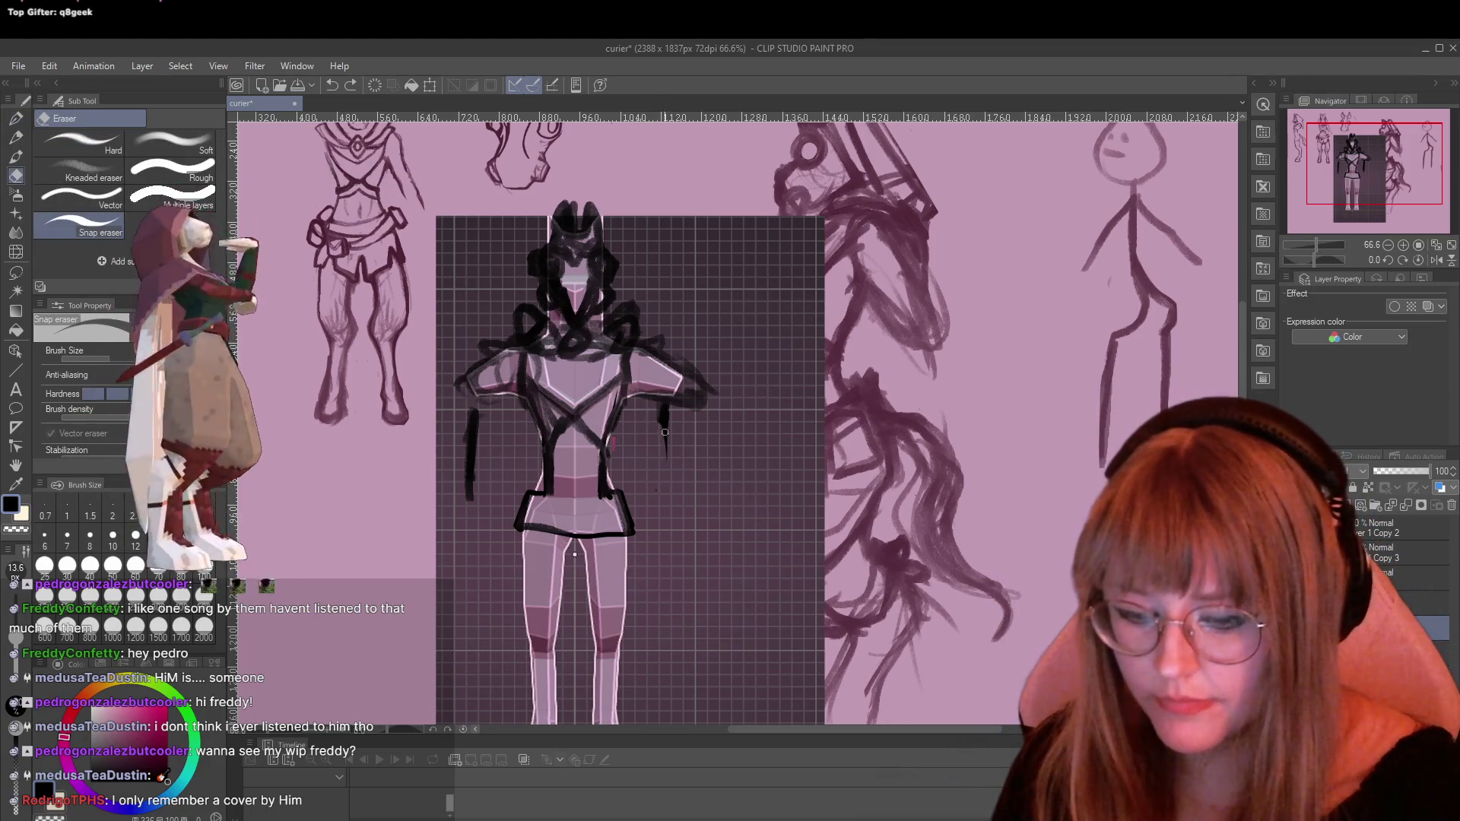
drag(471, 414, 469, 498)
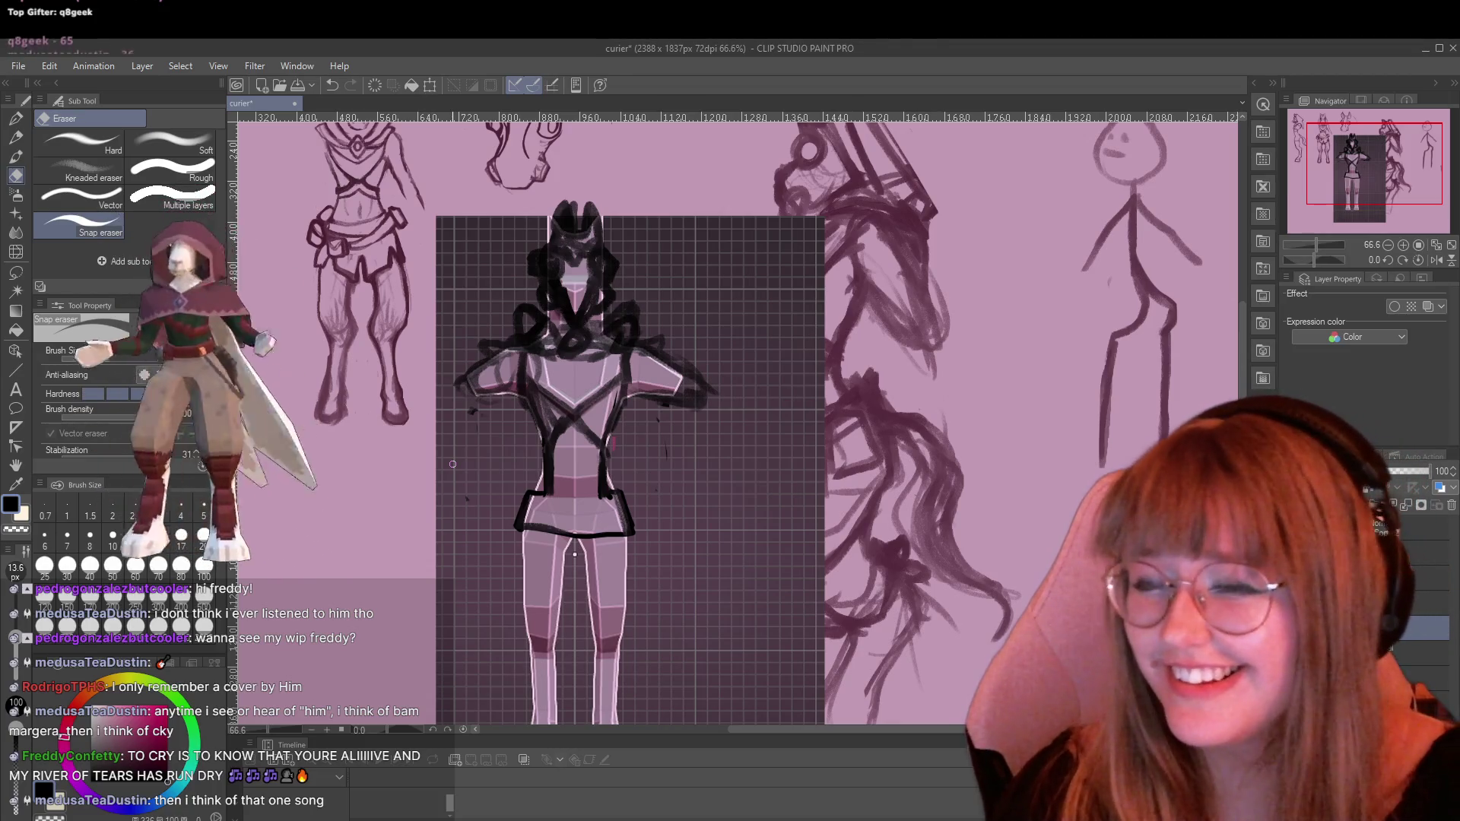
key(p)
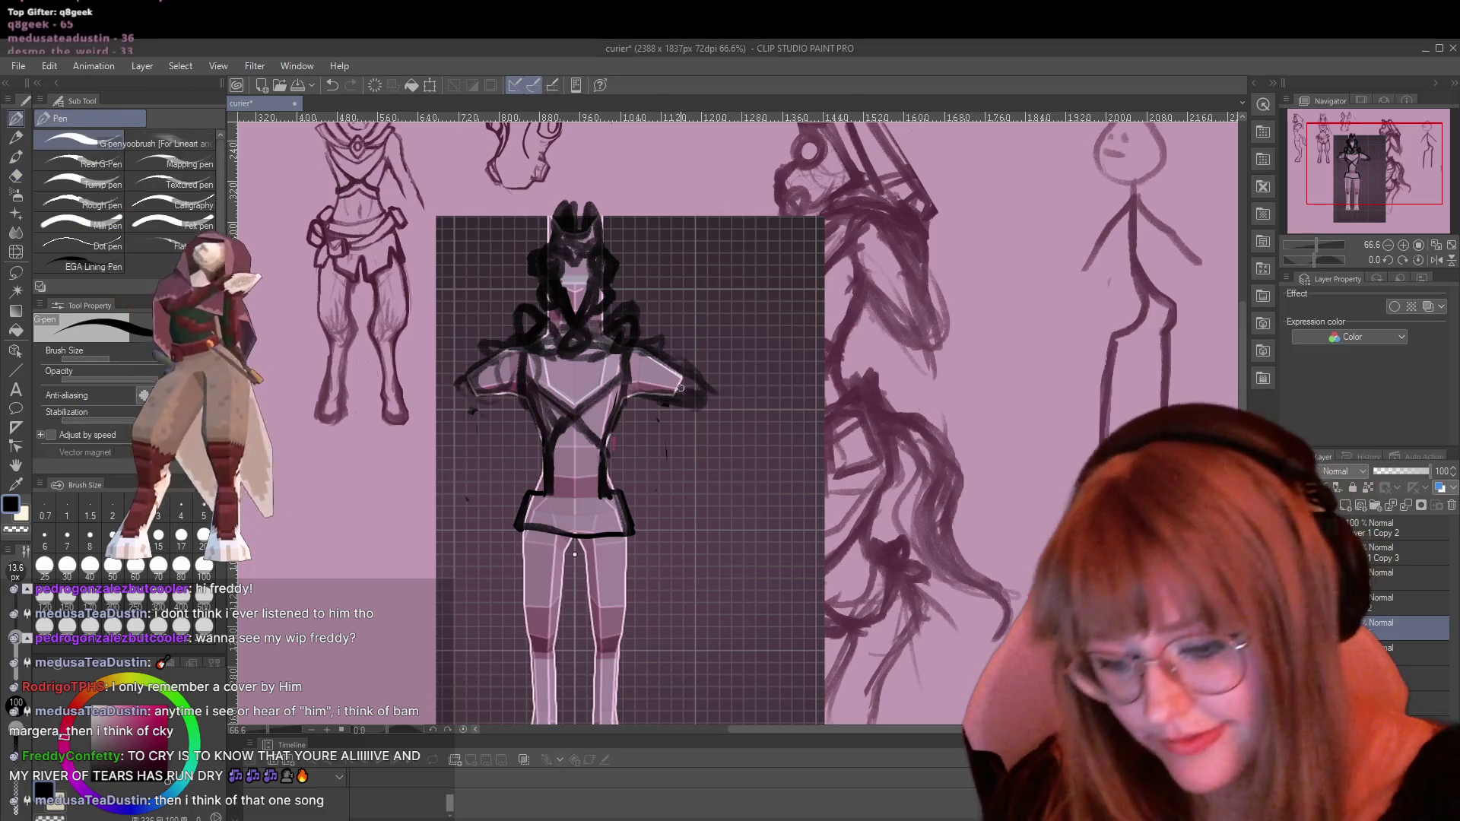
key(p)
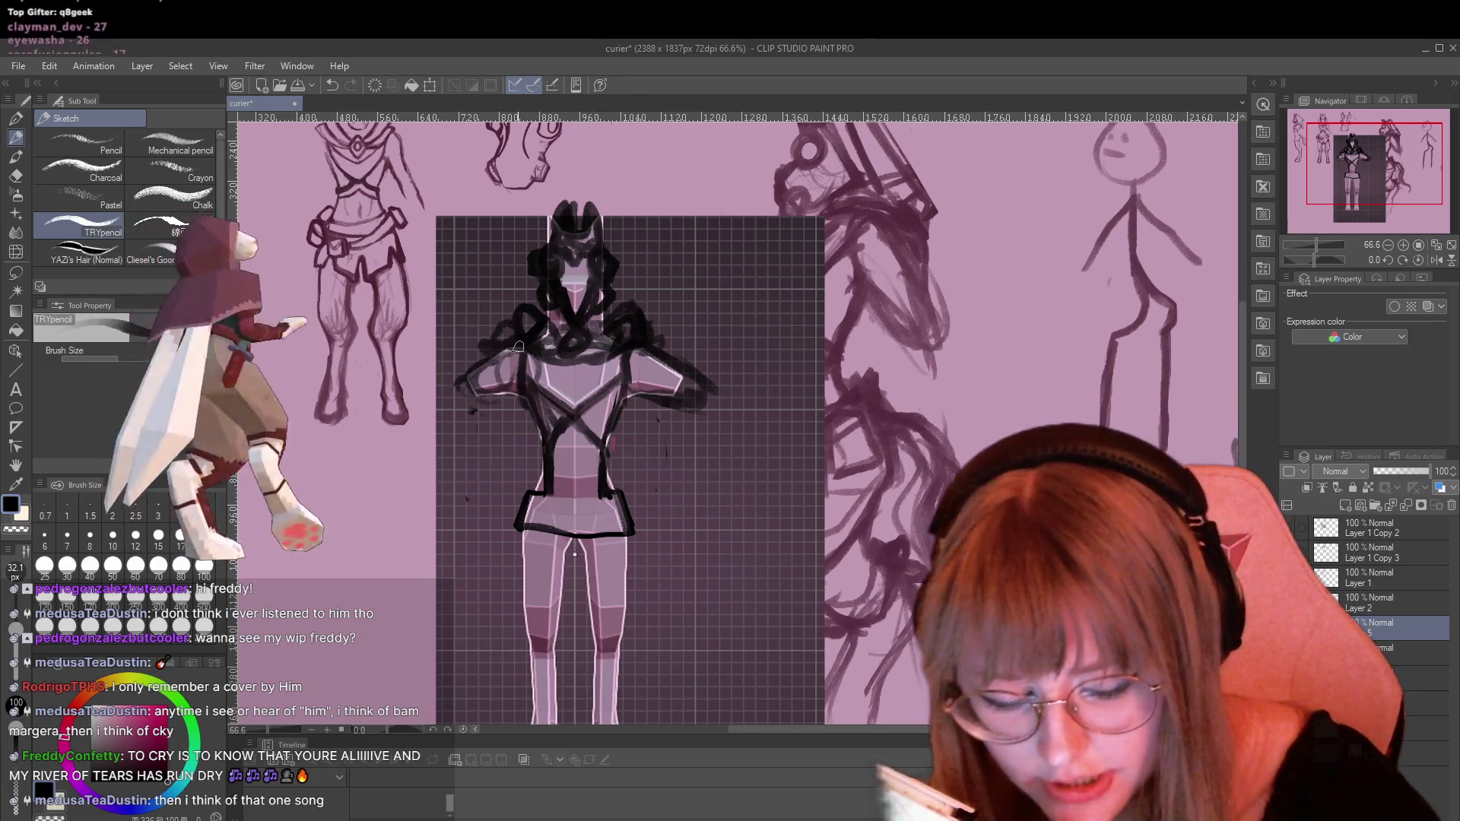
Sketch baggy pant outlines from the skirt down both legs, including the inner thigh
scroll(574, 669, down, 3)
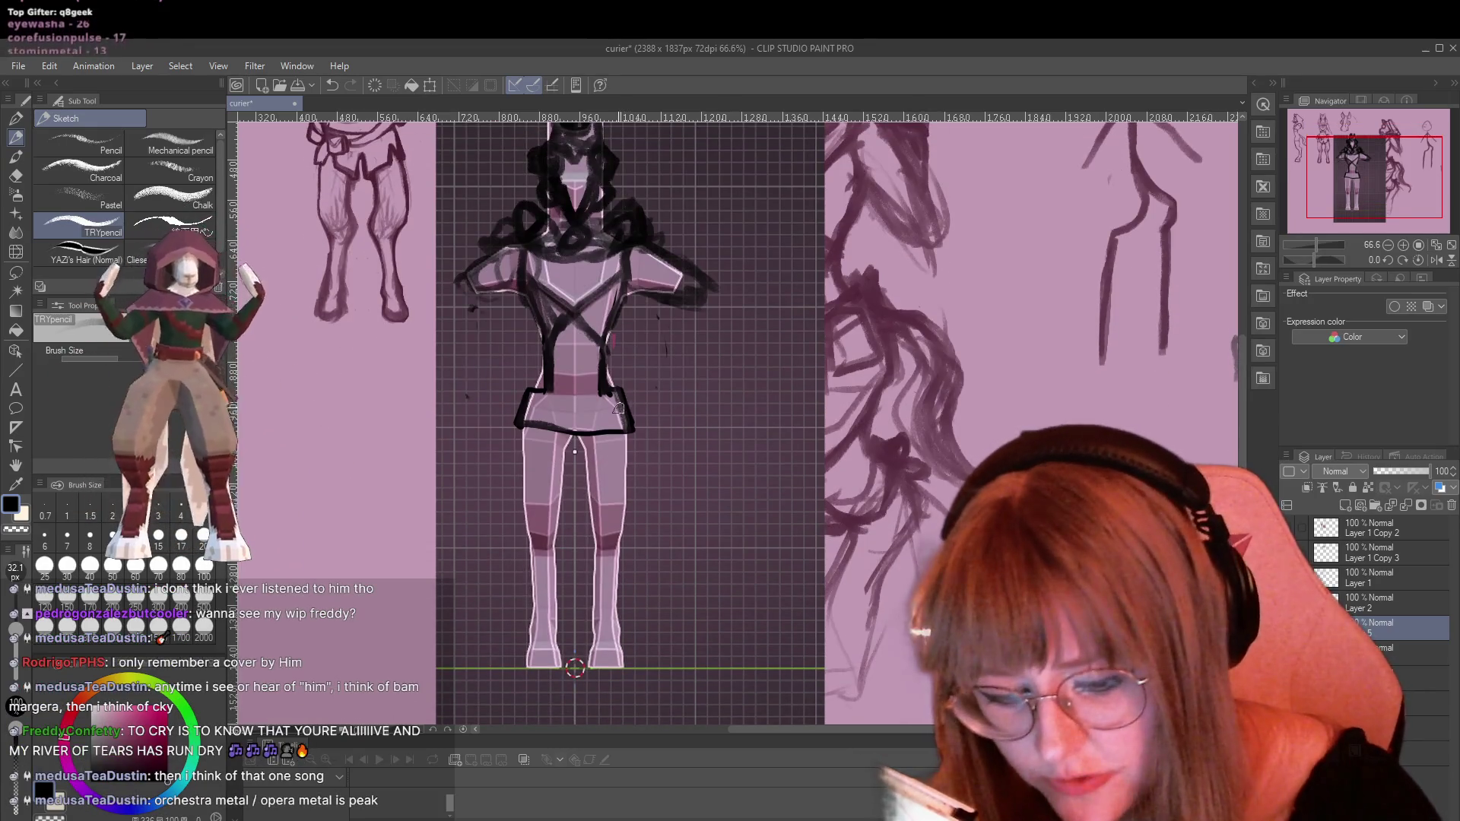
drag(527, 401, 503, 442)
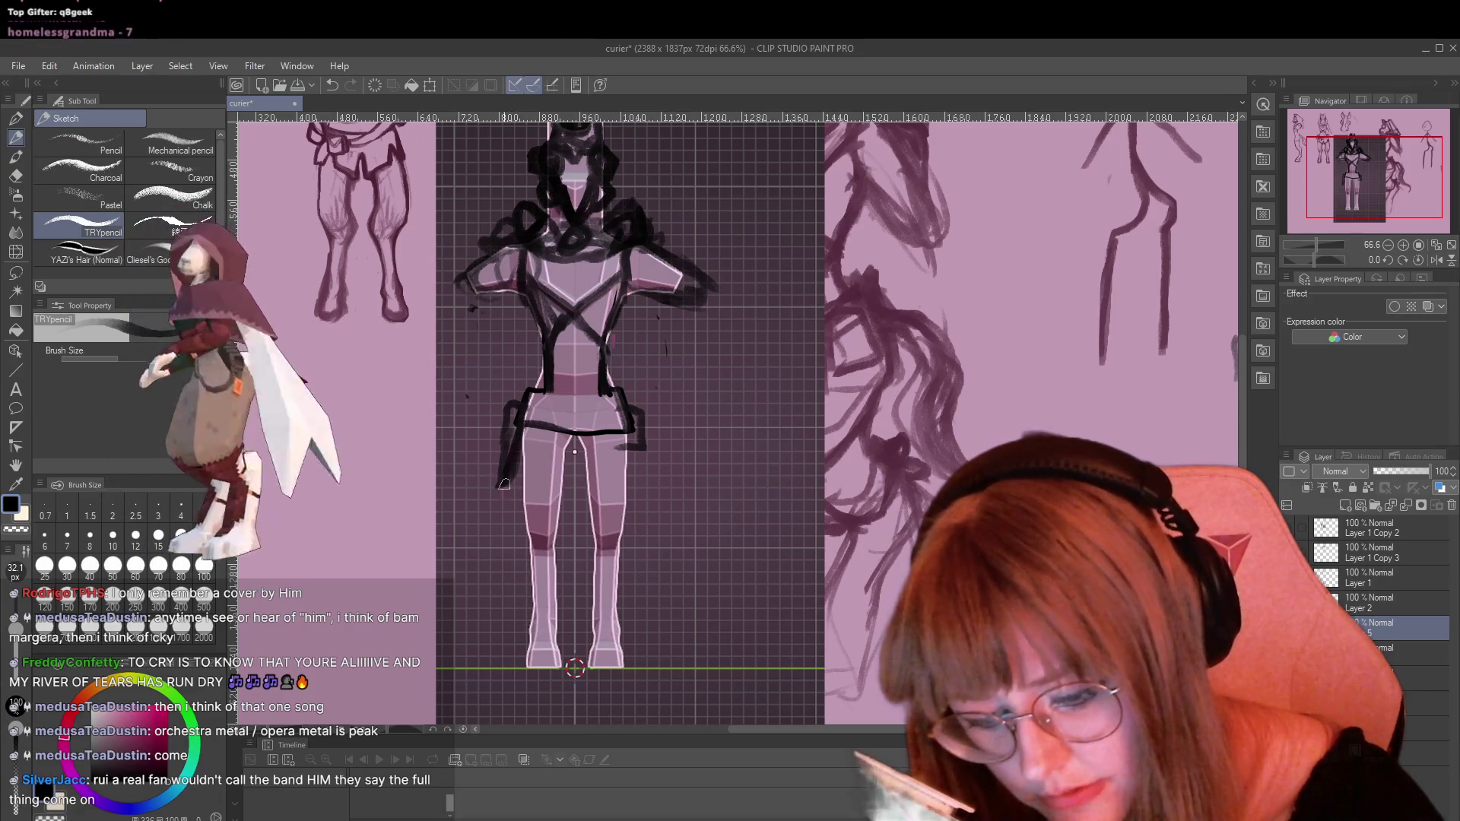
drag(503, 484, 523, 543)
drag(628, 458, 643, 505)
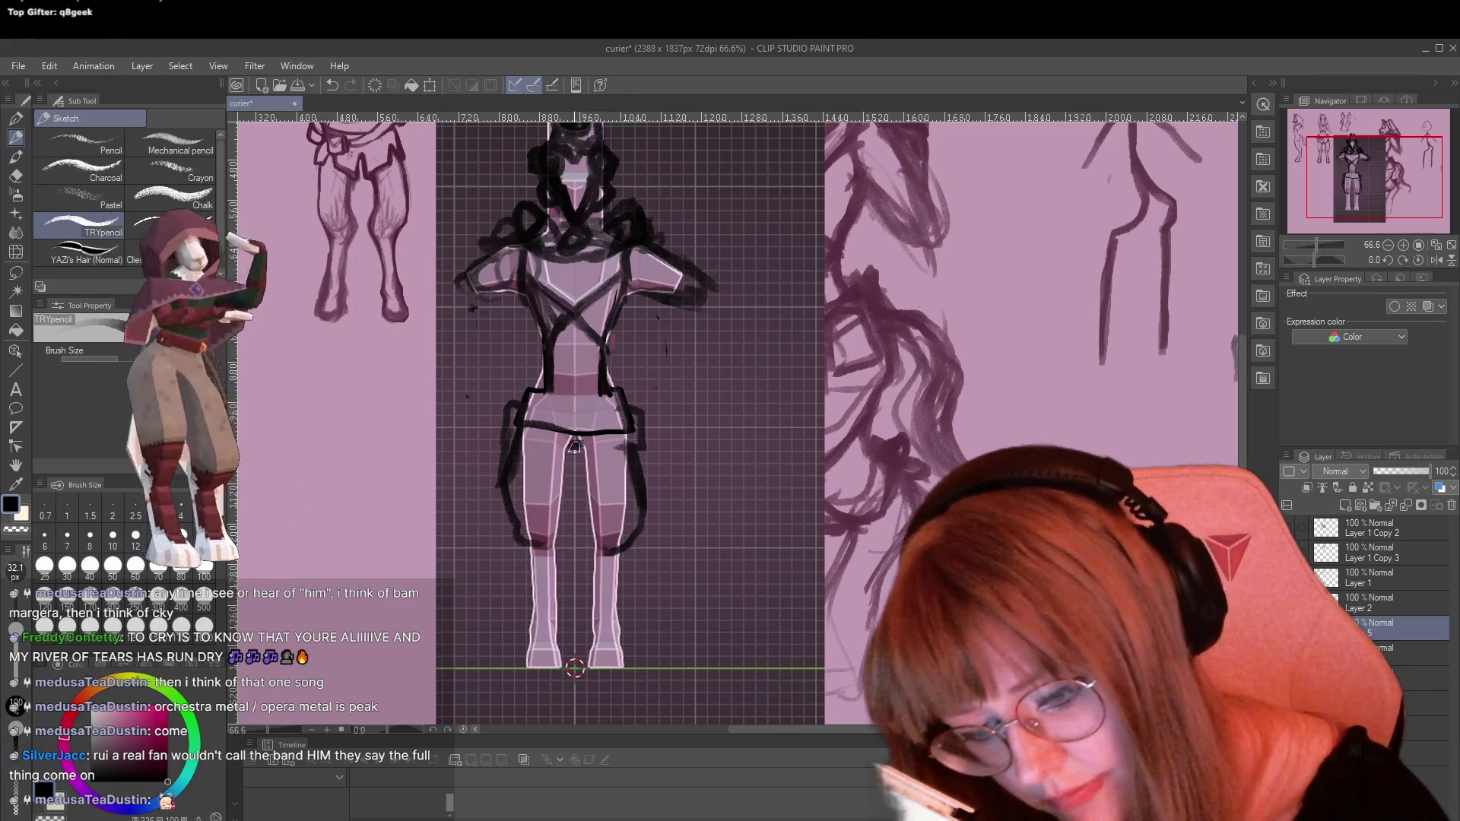
drag(566, 490, 554, 547)
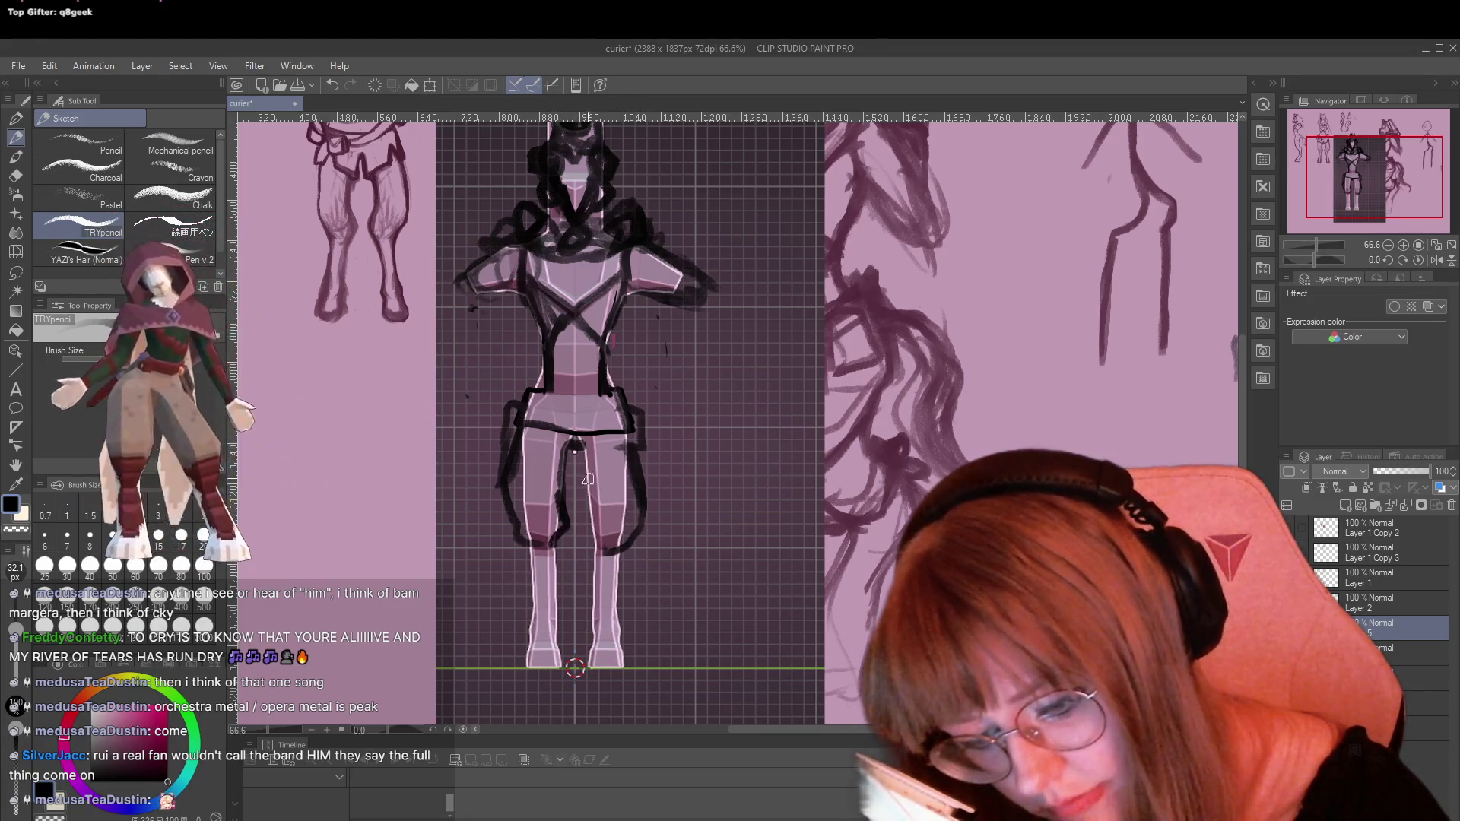
drag(585, 444, 597, 549)
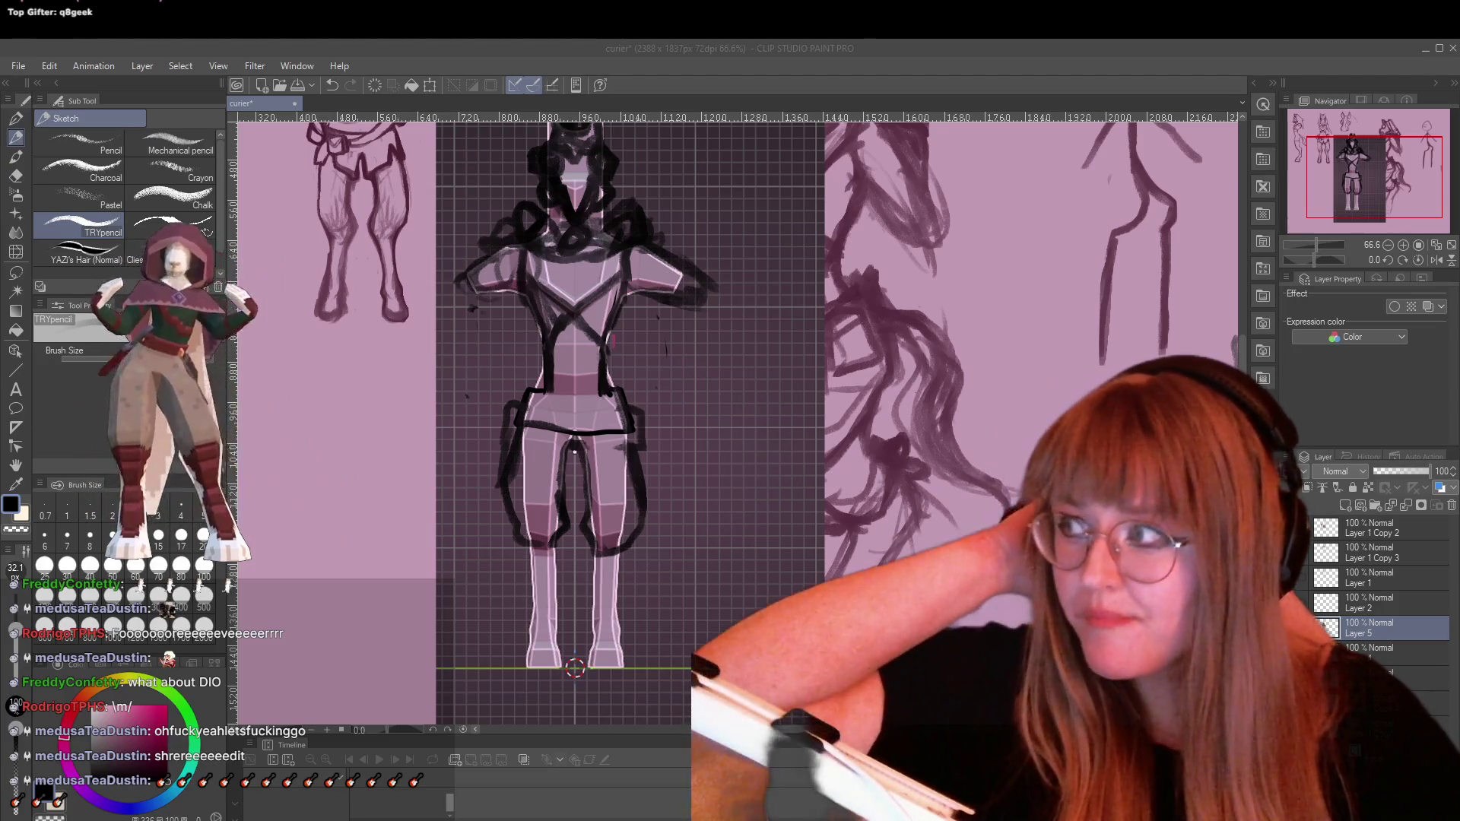
key(XF86AudioLowerVolume)
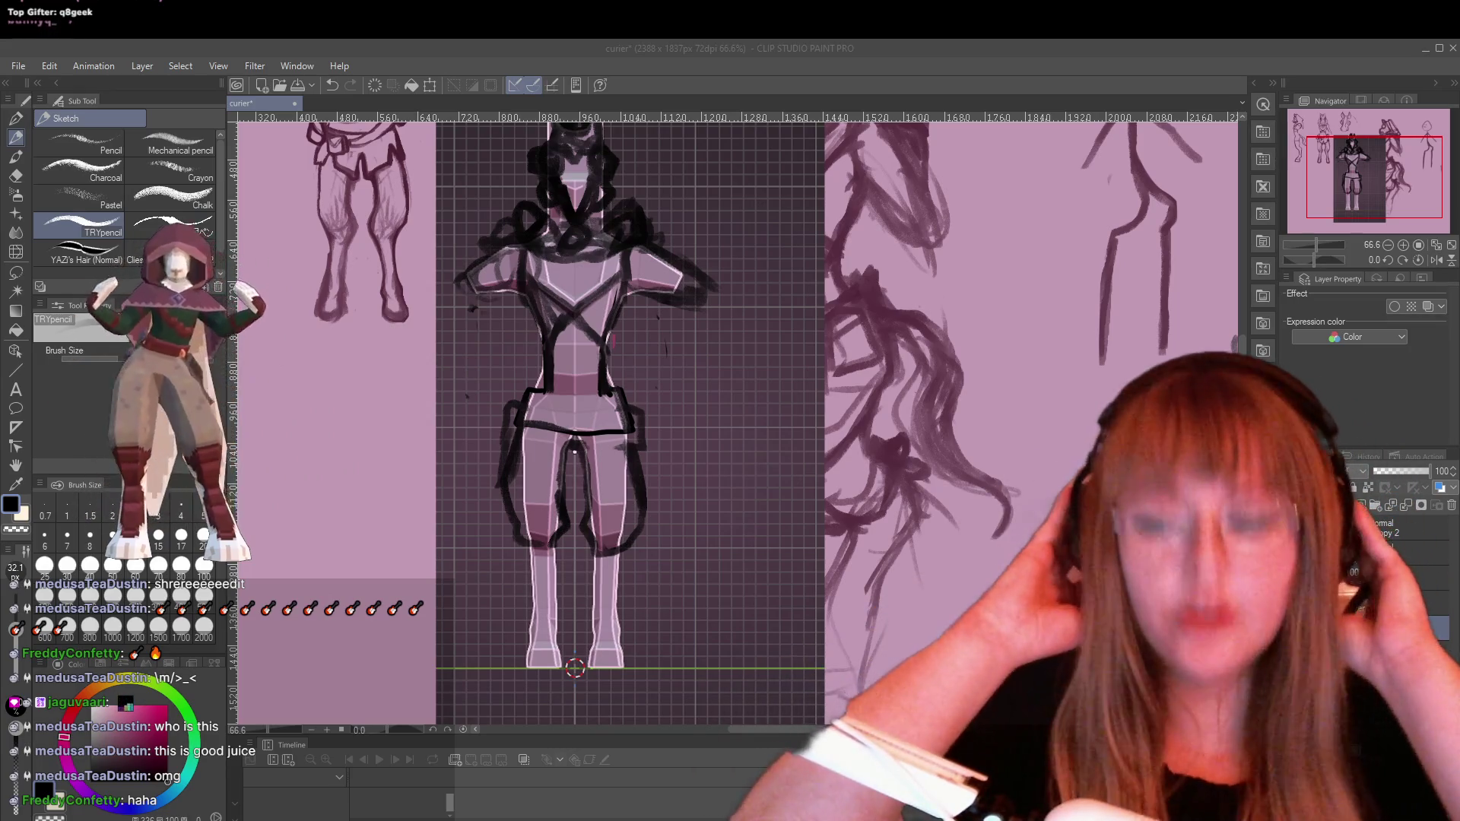
key(XF86AudioRaiseVolume)
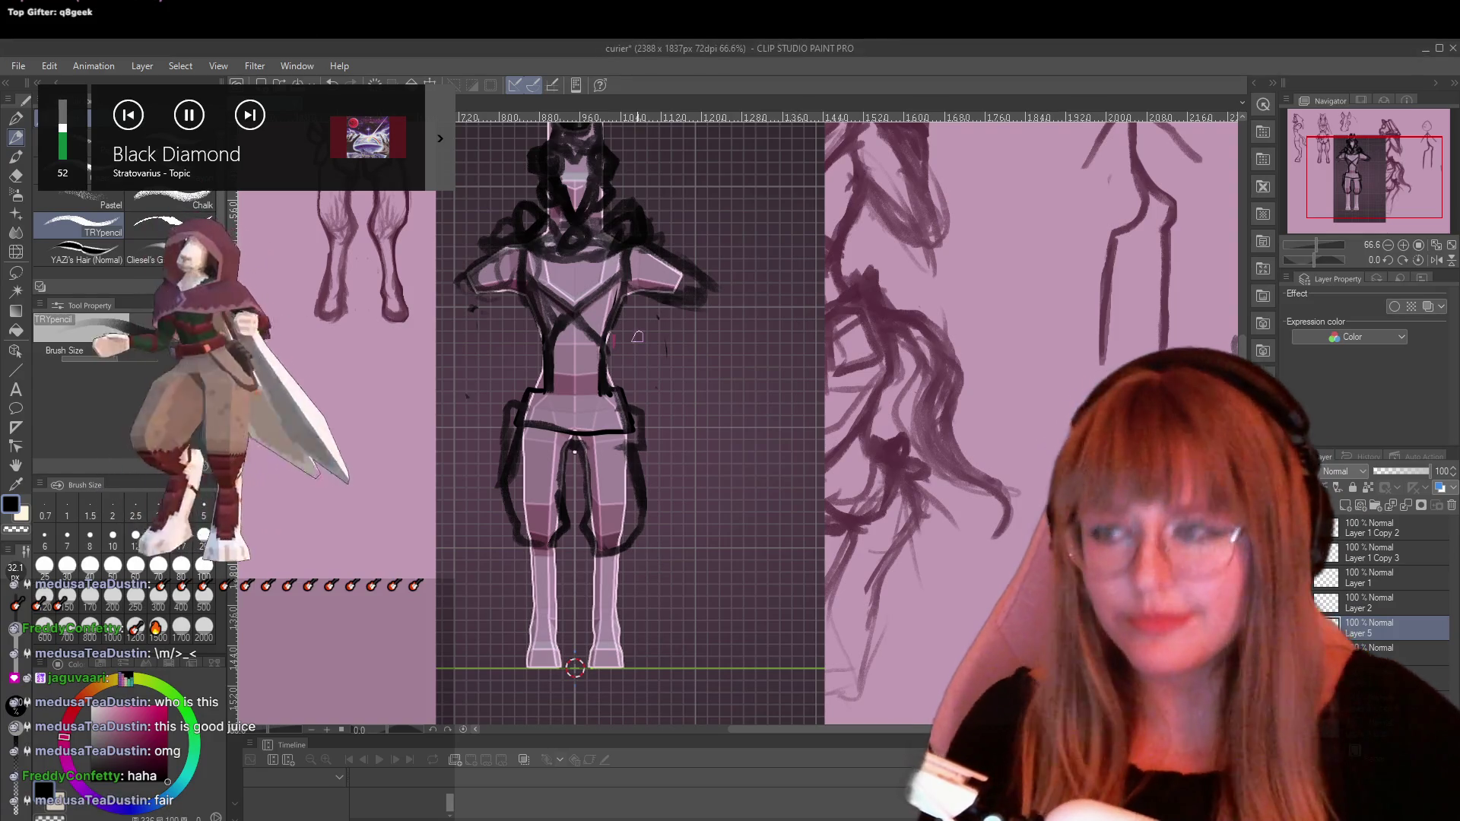
Darken the left hip outline and the right leg's edge
scroll(637, 337, down, 3)
scroll(637, 337, up, 2)
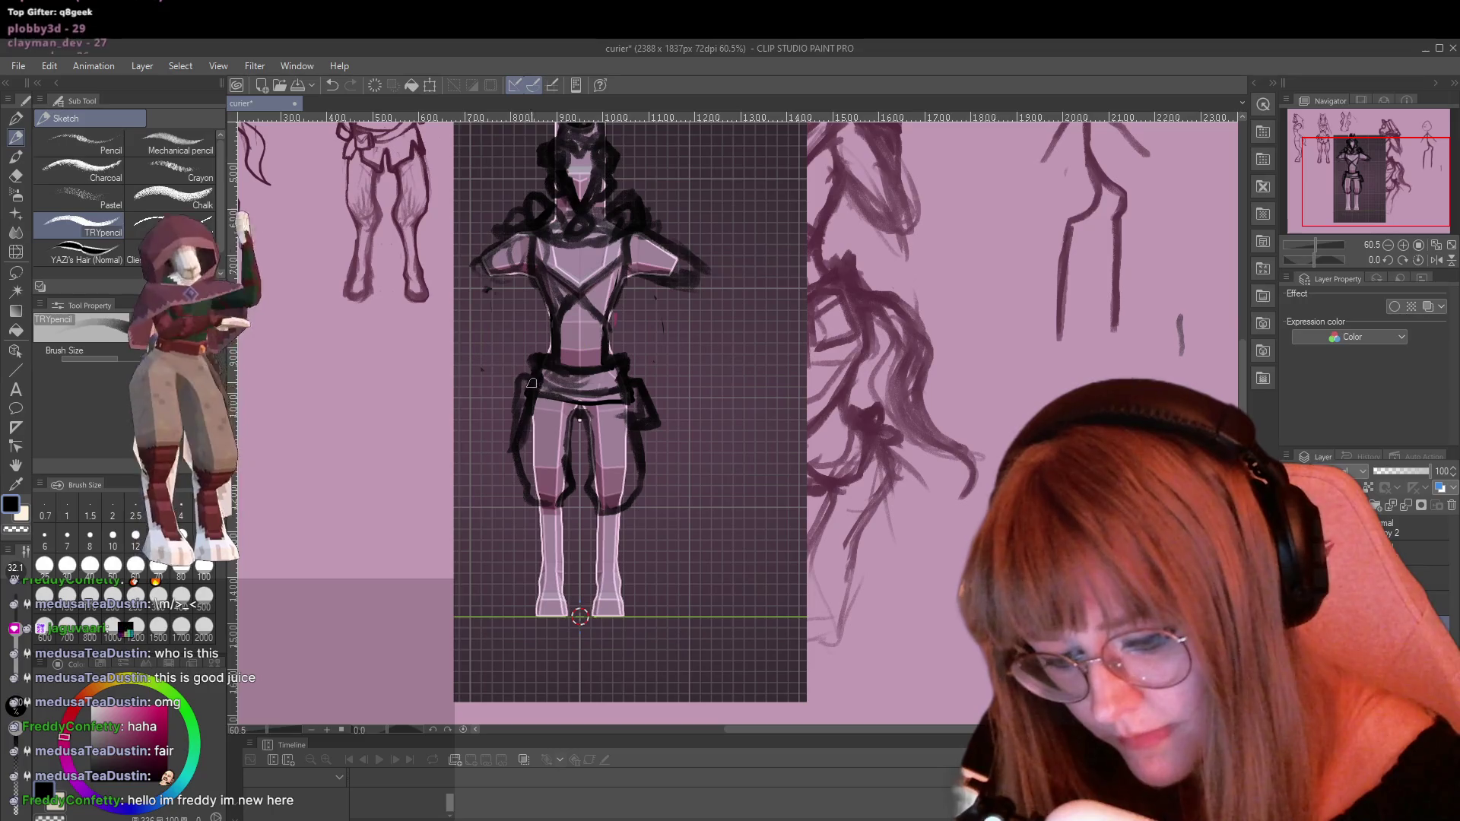
drag(520, 380, 508, 425)
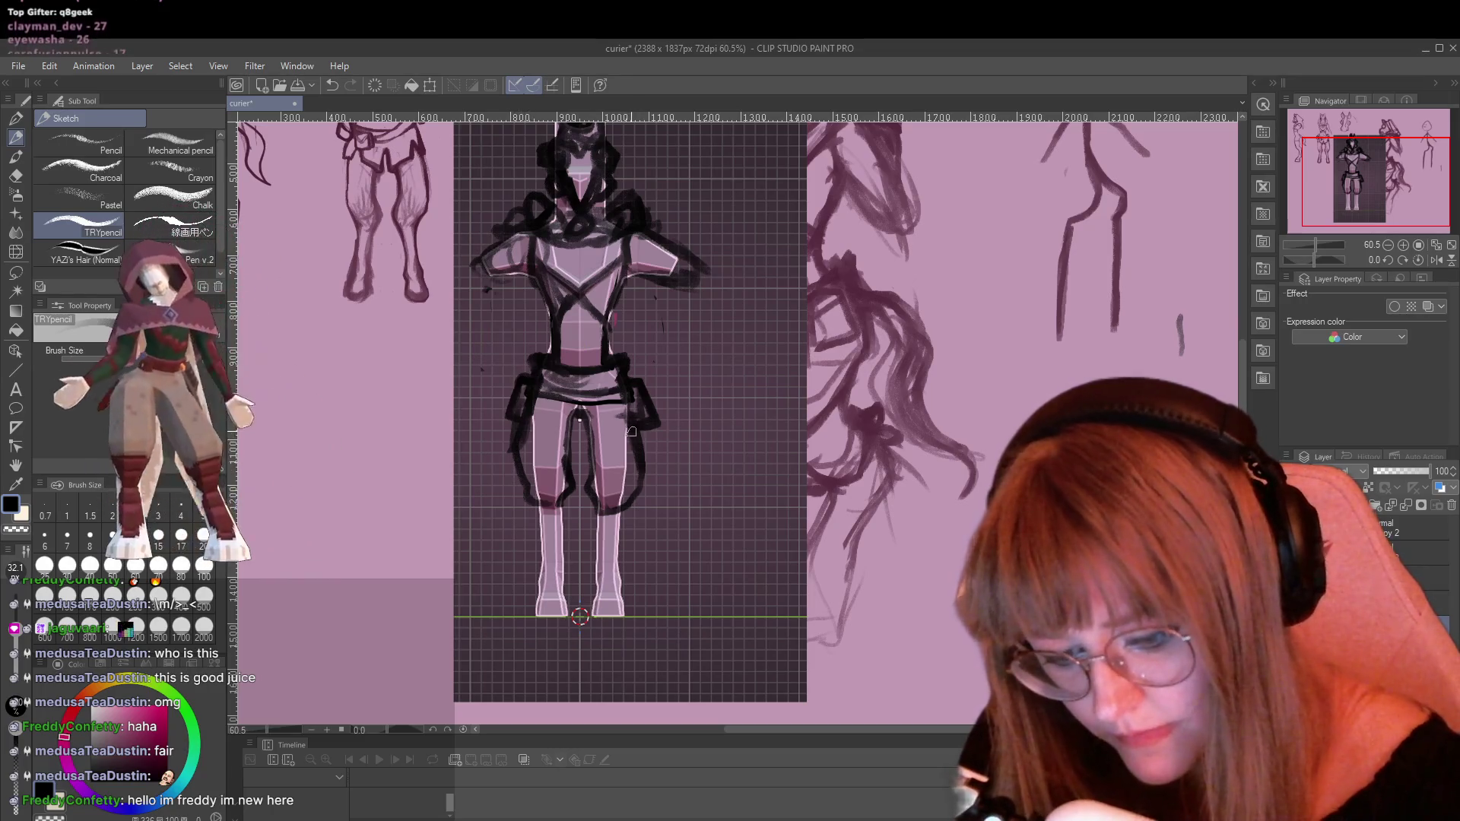
mouse_move(638, 431)
mouse_down()
mouse_move(645, 460)
mouse_move(599, 502)
mouse_up()
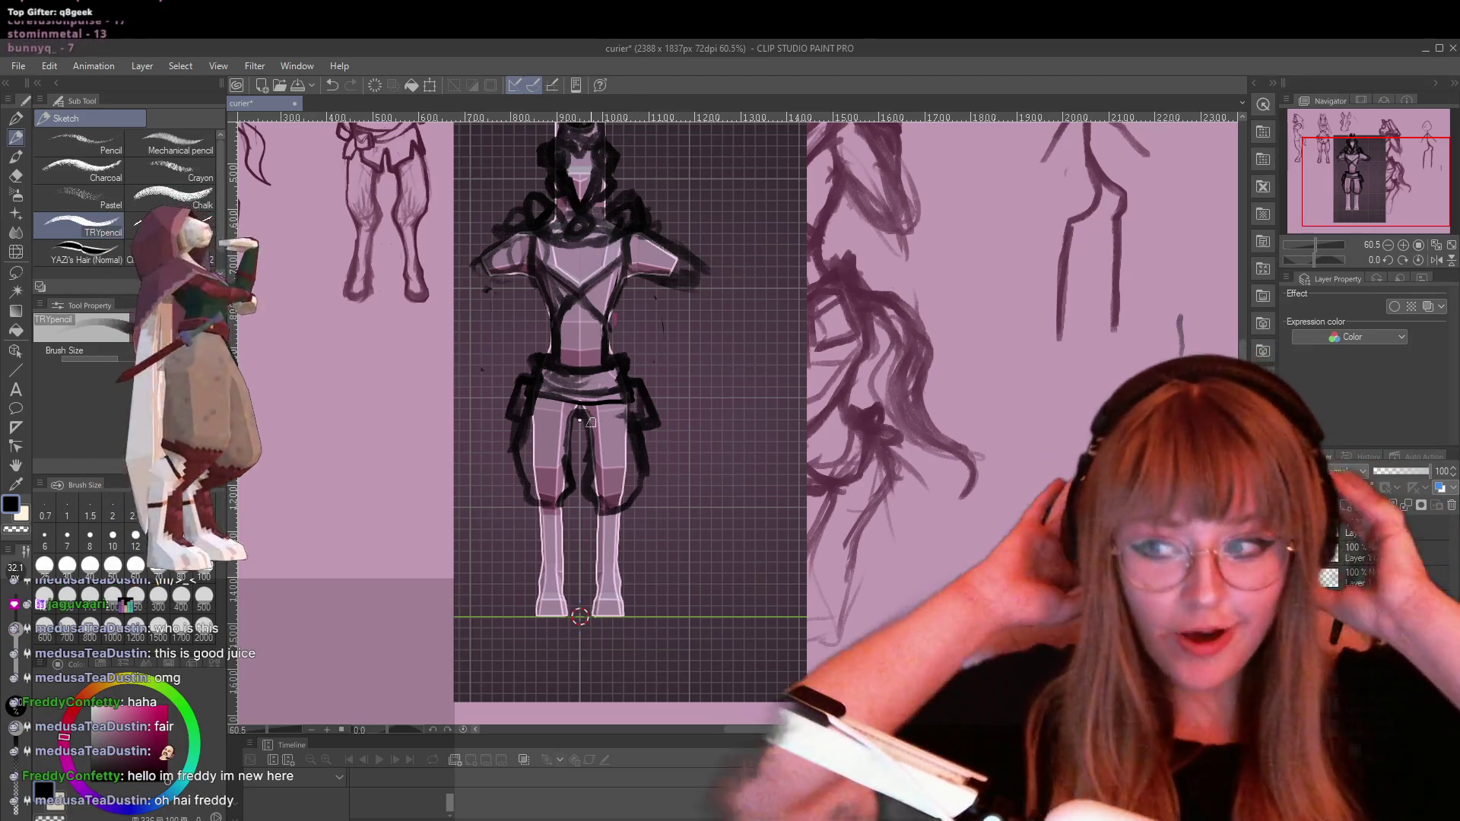
Sketch a thick belt band across the waist
key(XF86AudioRaiseVolume)
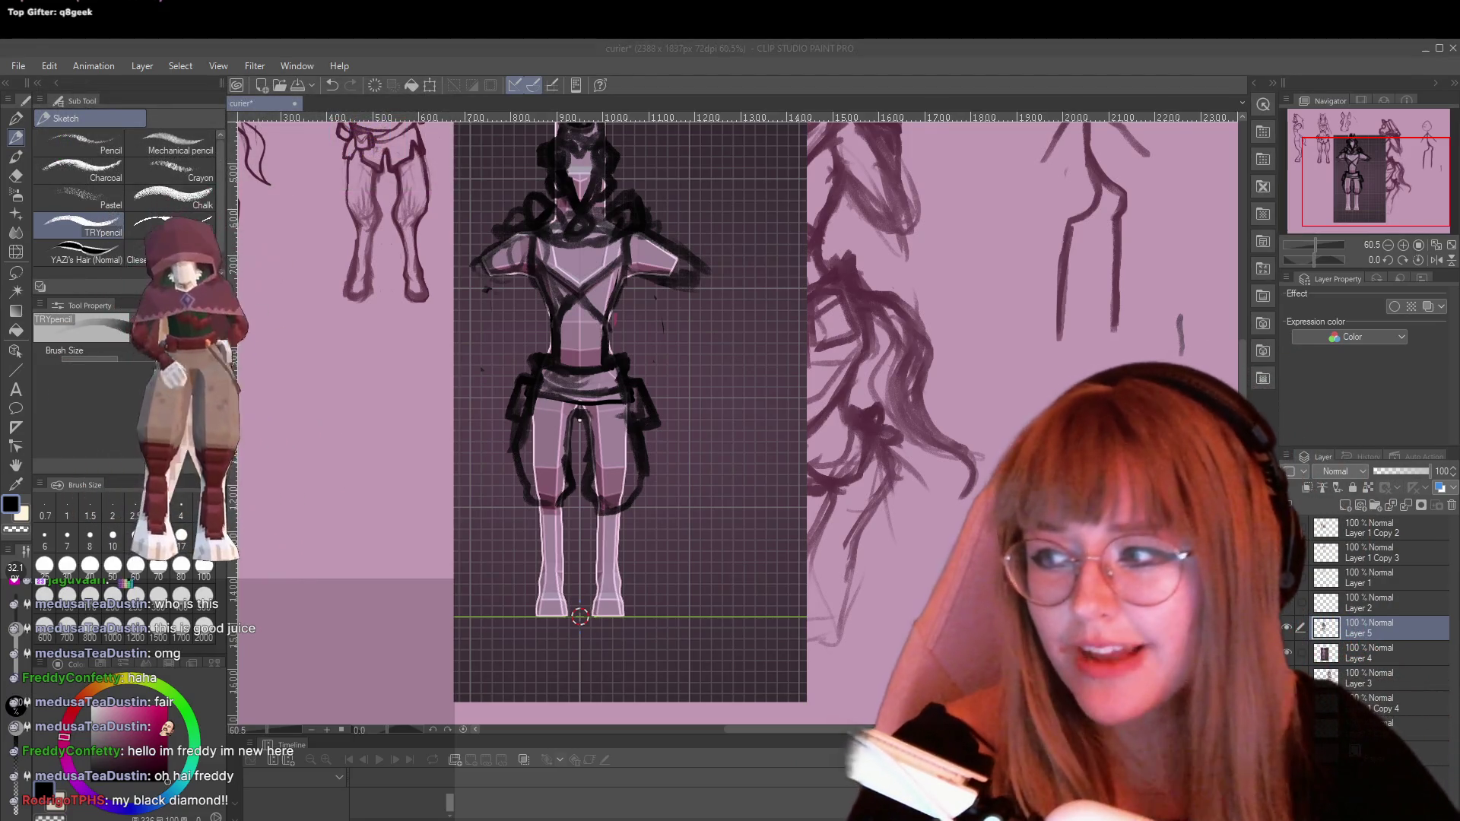
click(1374, 478)
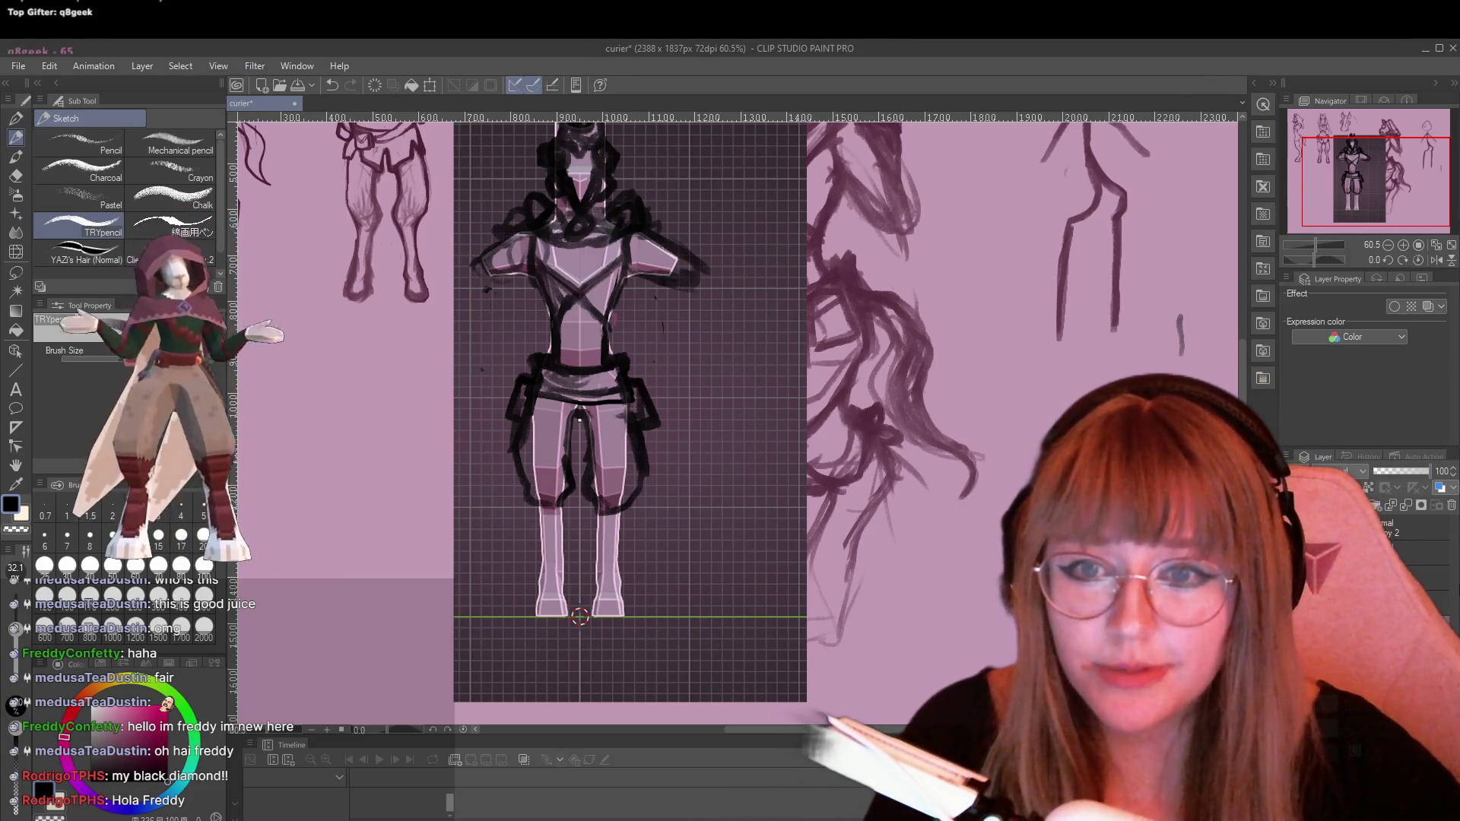
scroll(662, 405, up, 1)
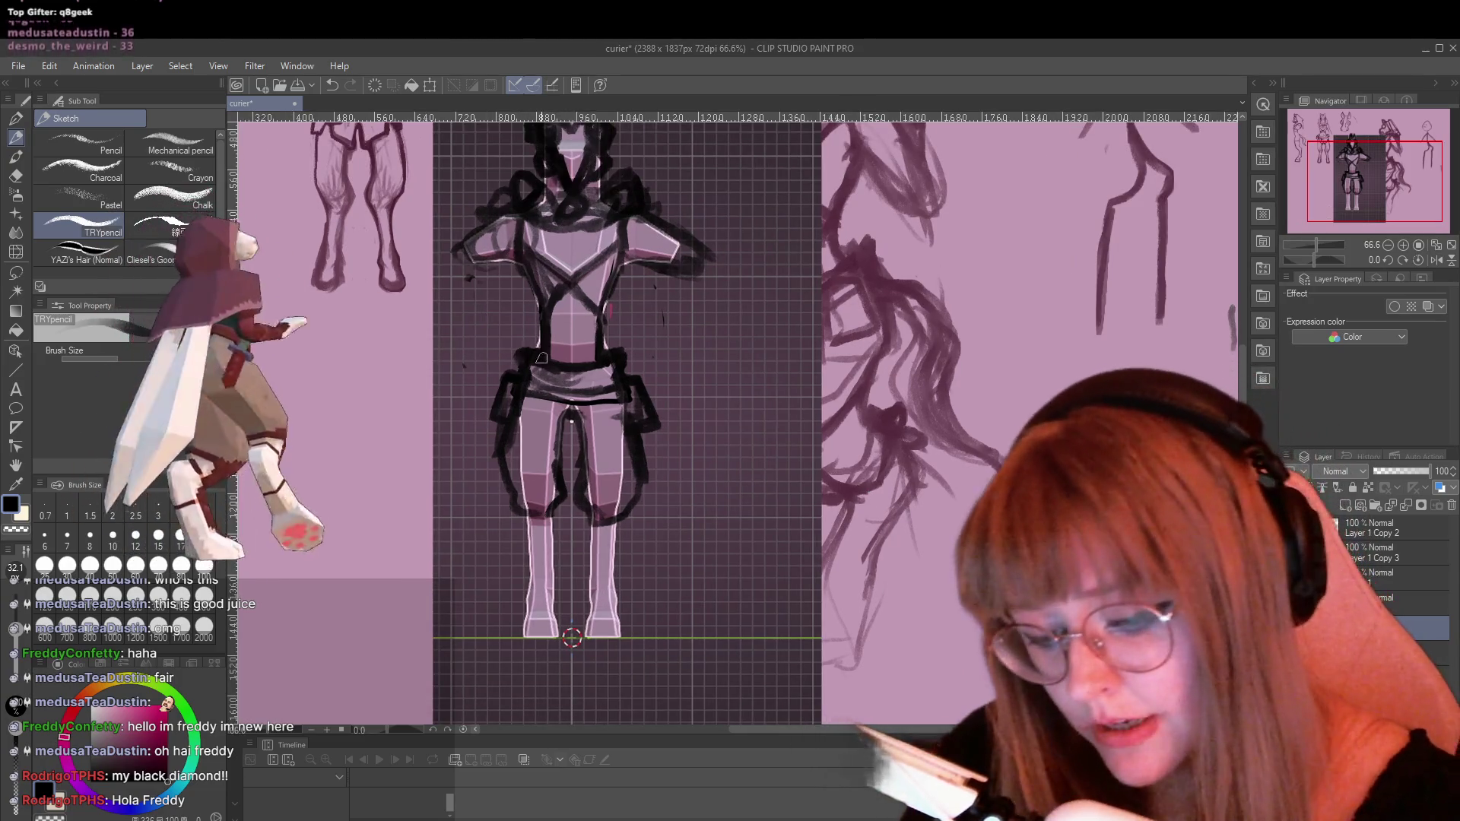
drag(520, 384, 618, 378)
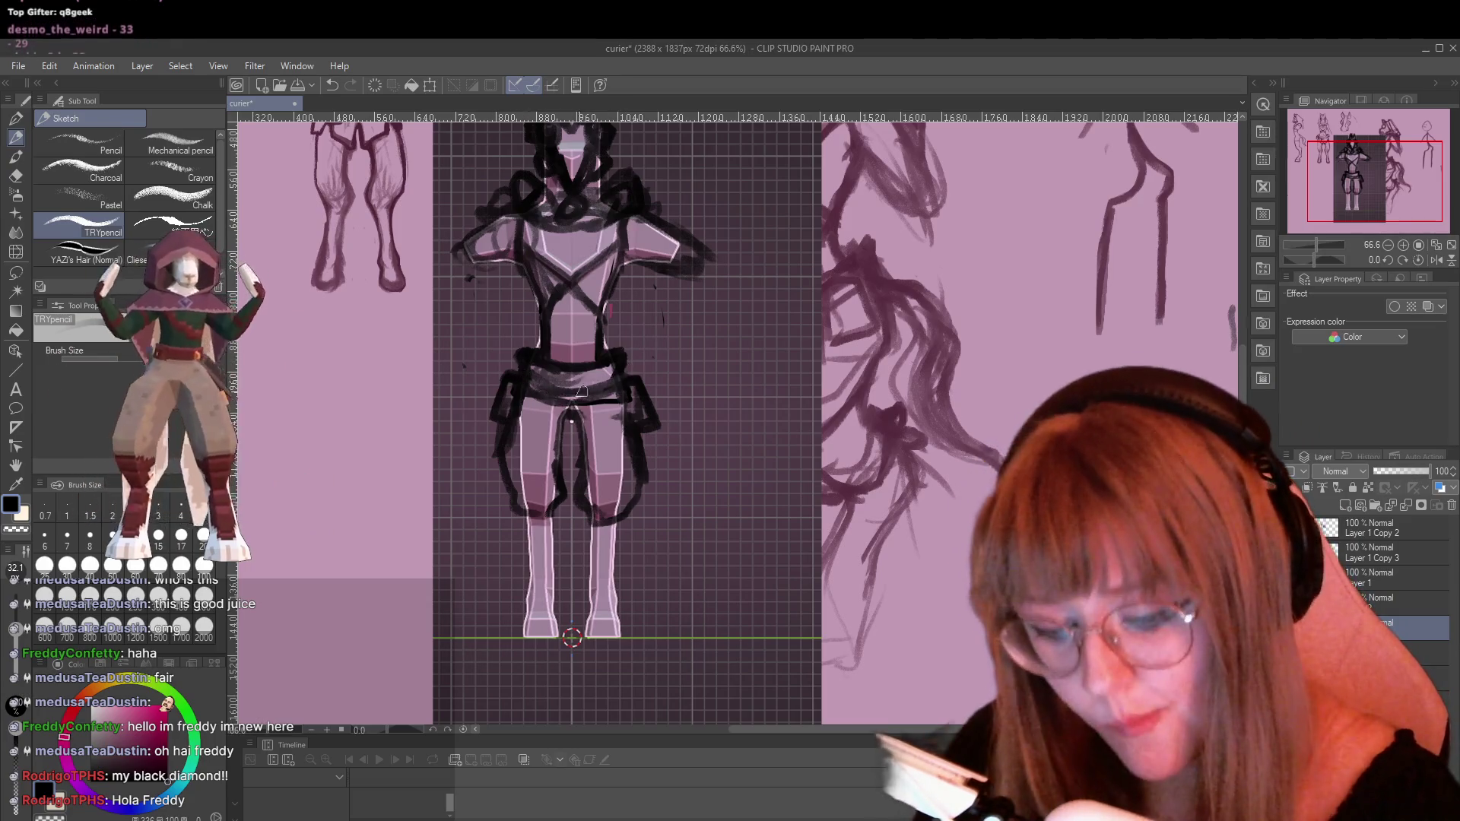
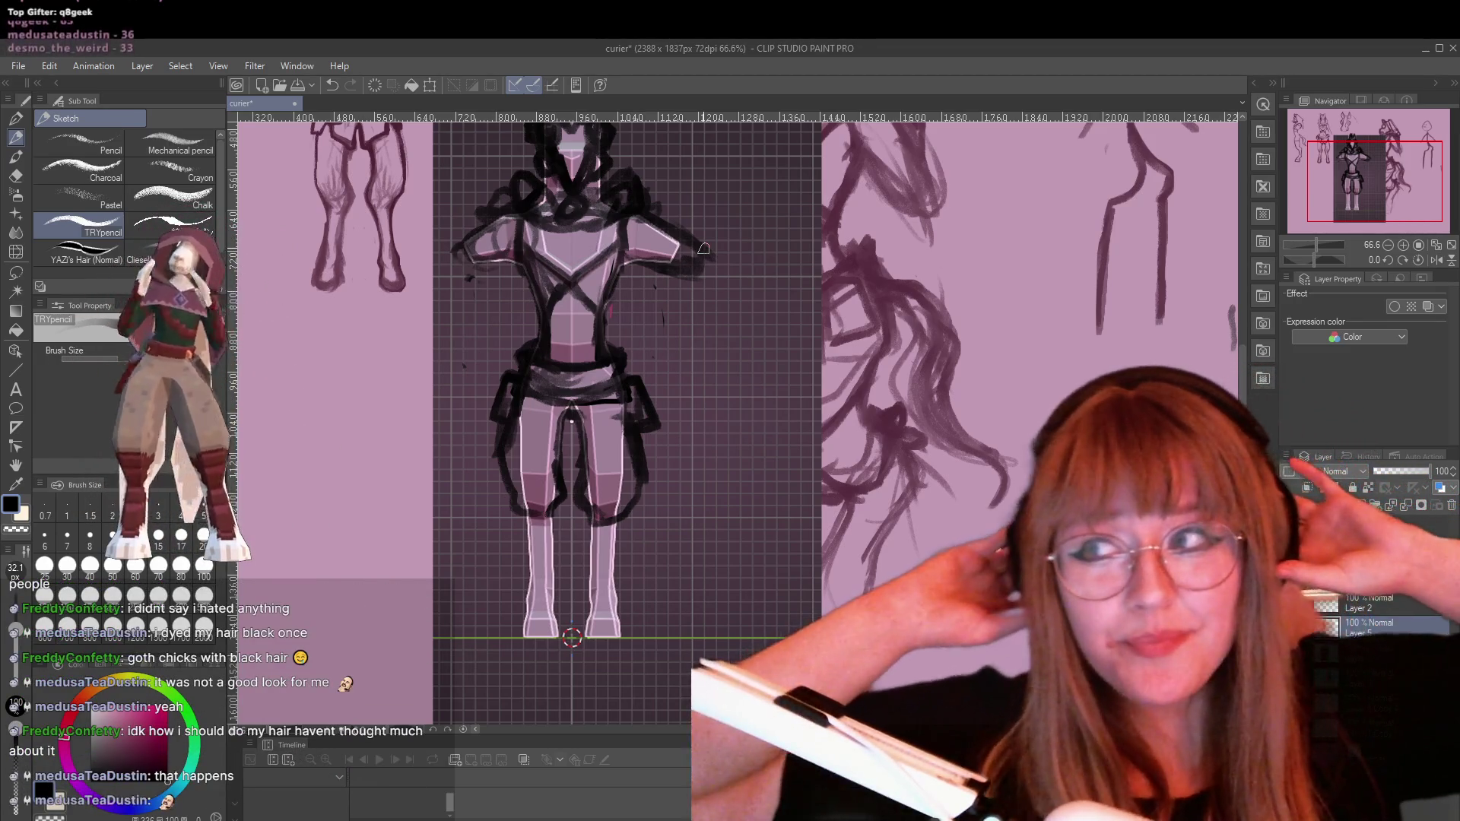
Erase the light smudge on the figure's torso
key(XF86AudioLowerVolume)
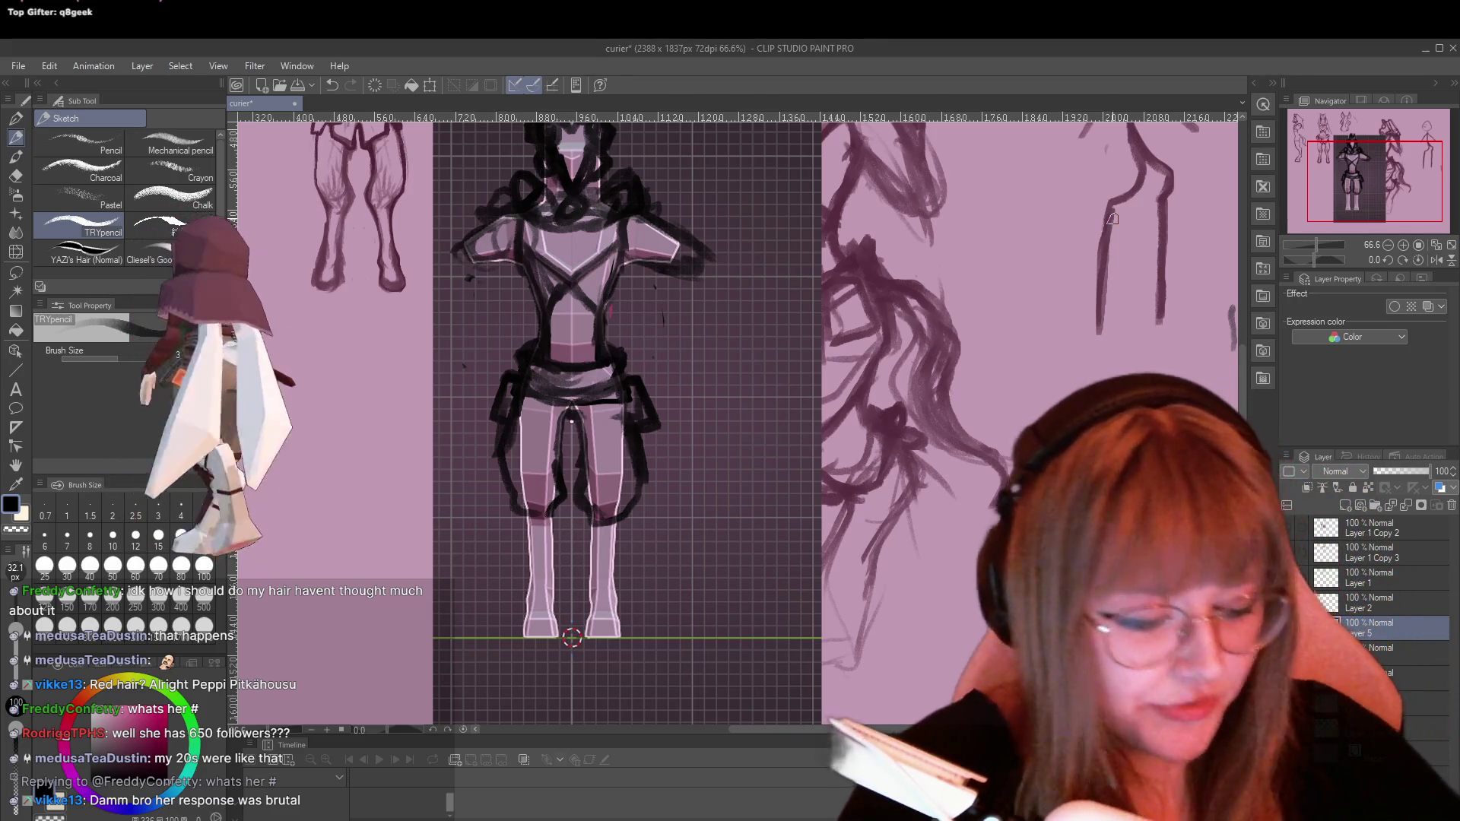
scroll(559, 321, up, 1)
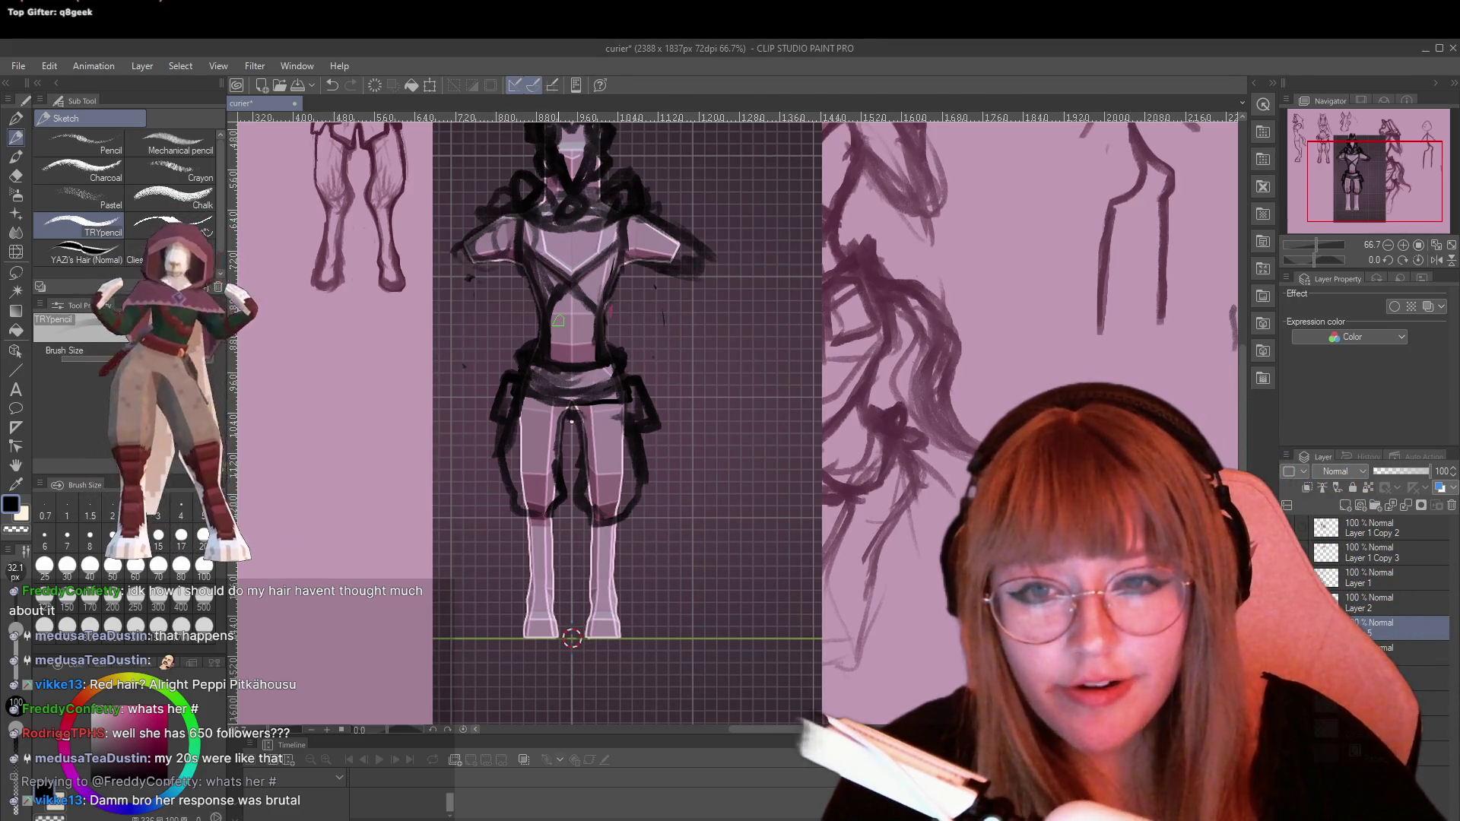
scroll(717, 365, up, 2)
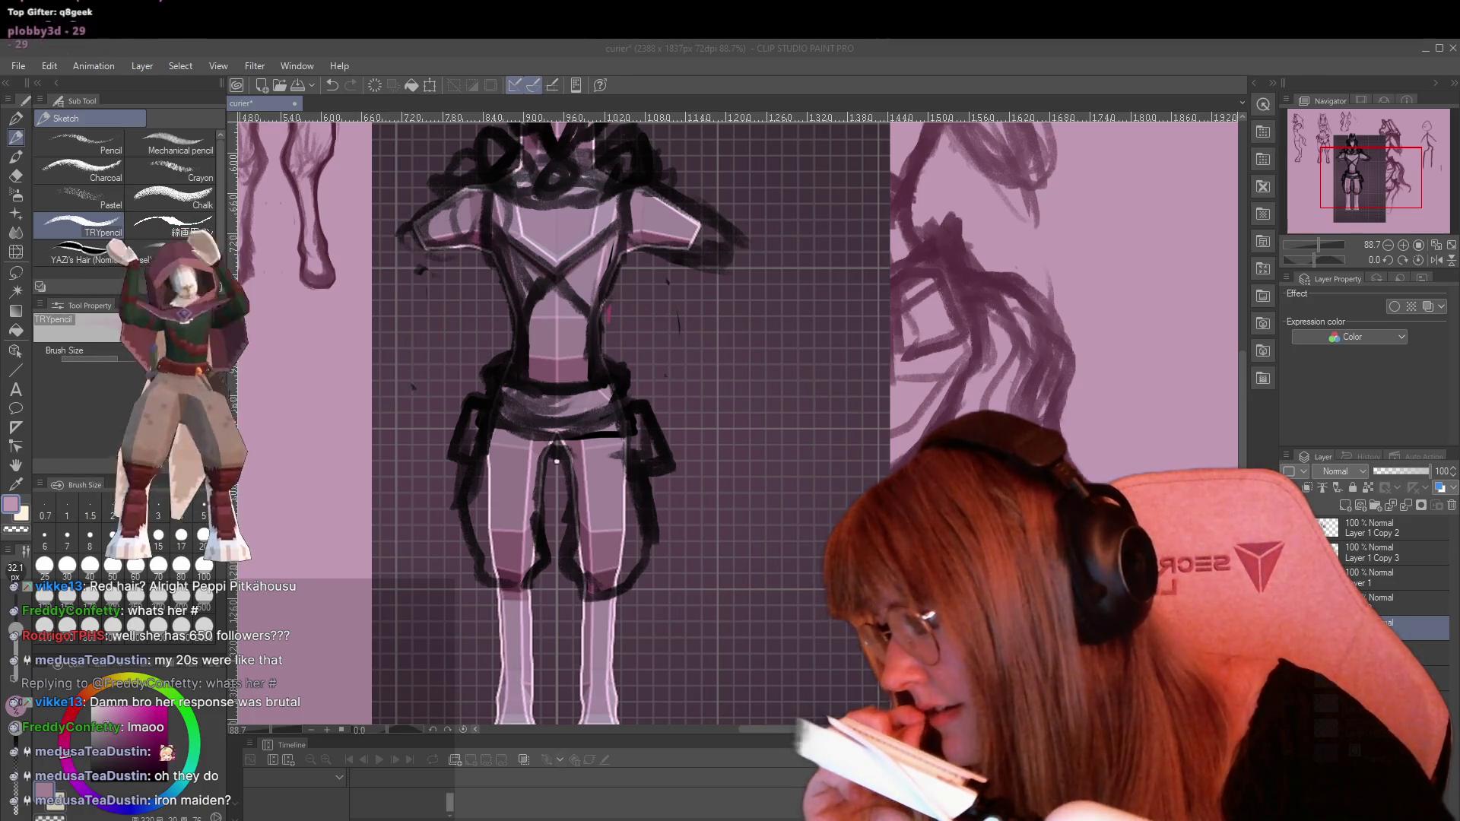
scroll(559, 571, down, 1)
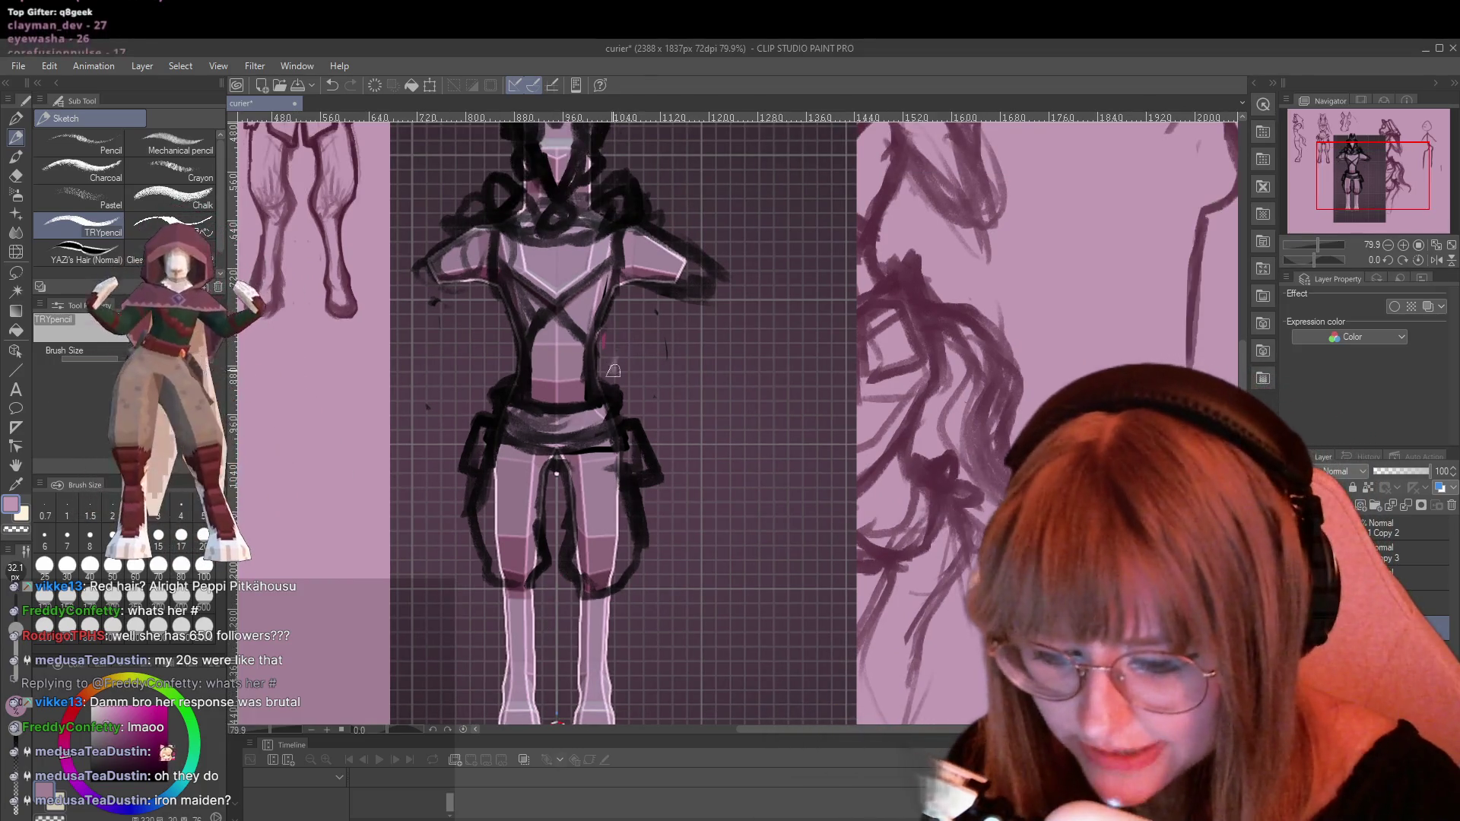
key(e)
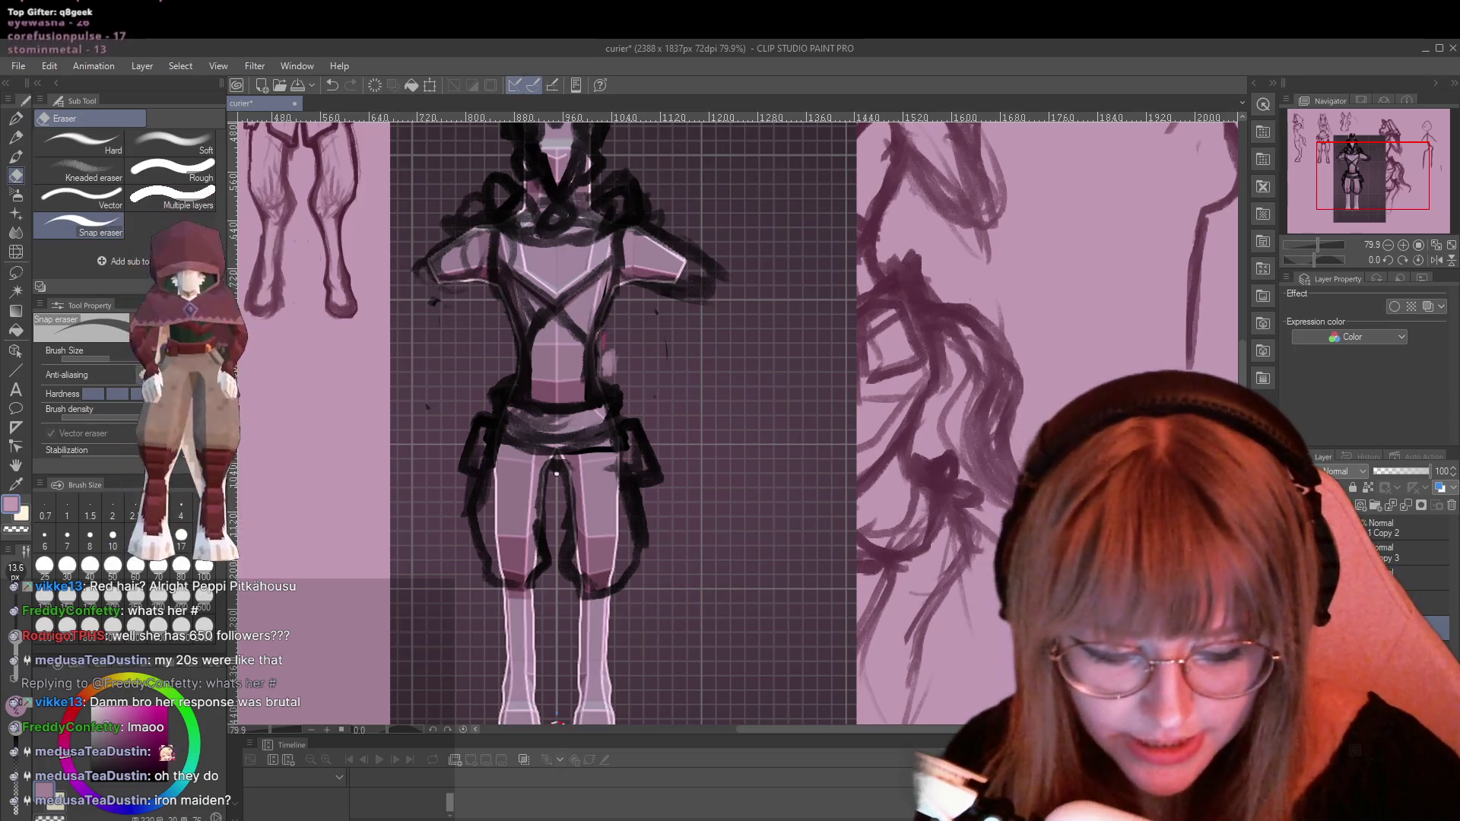
drag(610, 346, 603, 374)
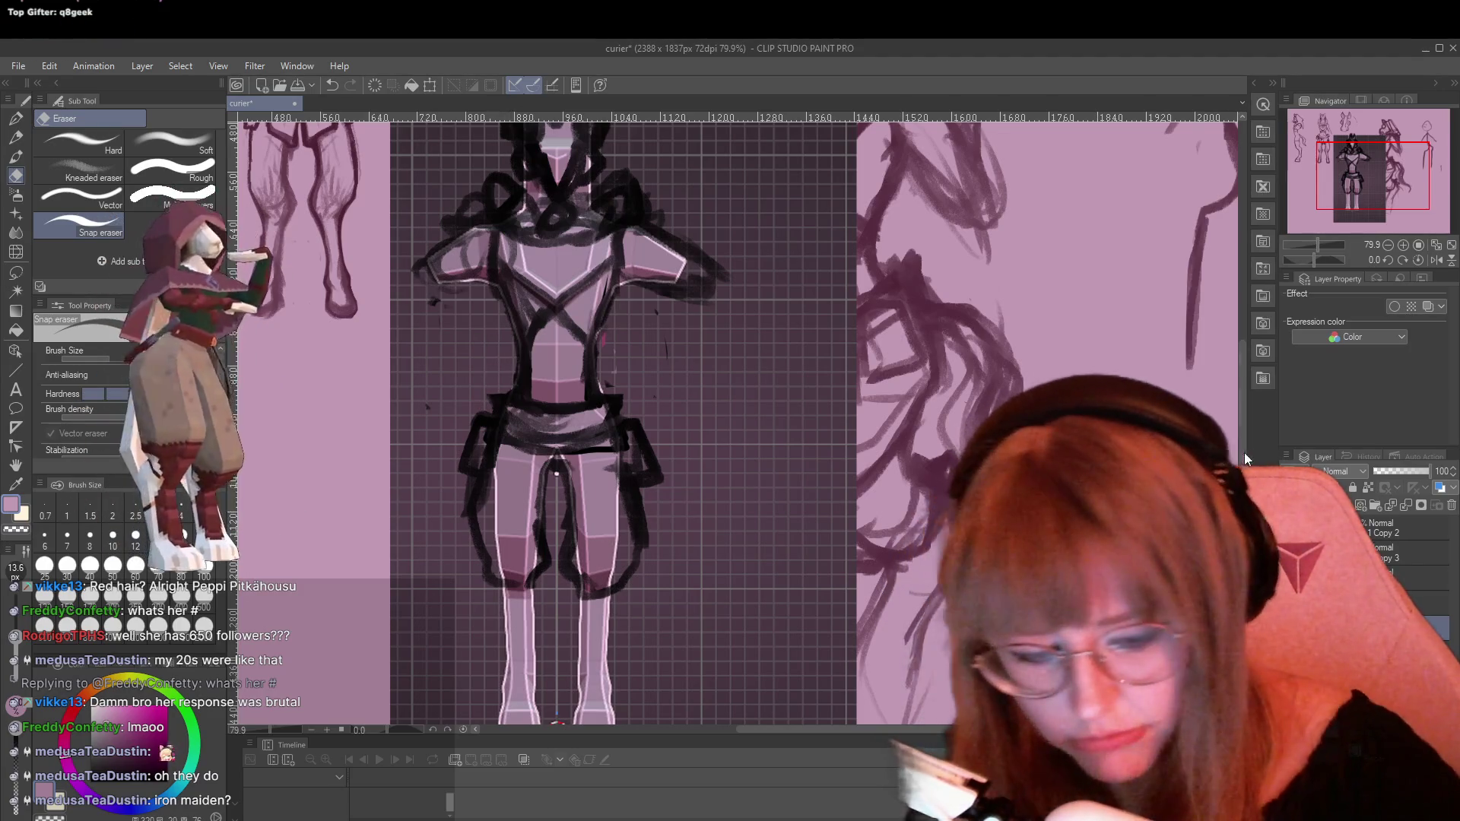
With the TRYpencil and the eyedropped dark line colour, darken the left leg's outer edge, then hide the 3D reference figure
scroll(558, 608, down, 3)
key(p)
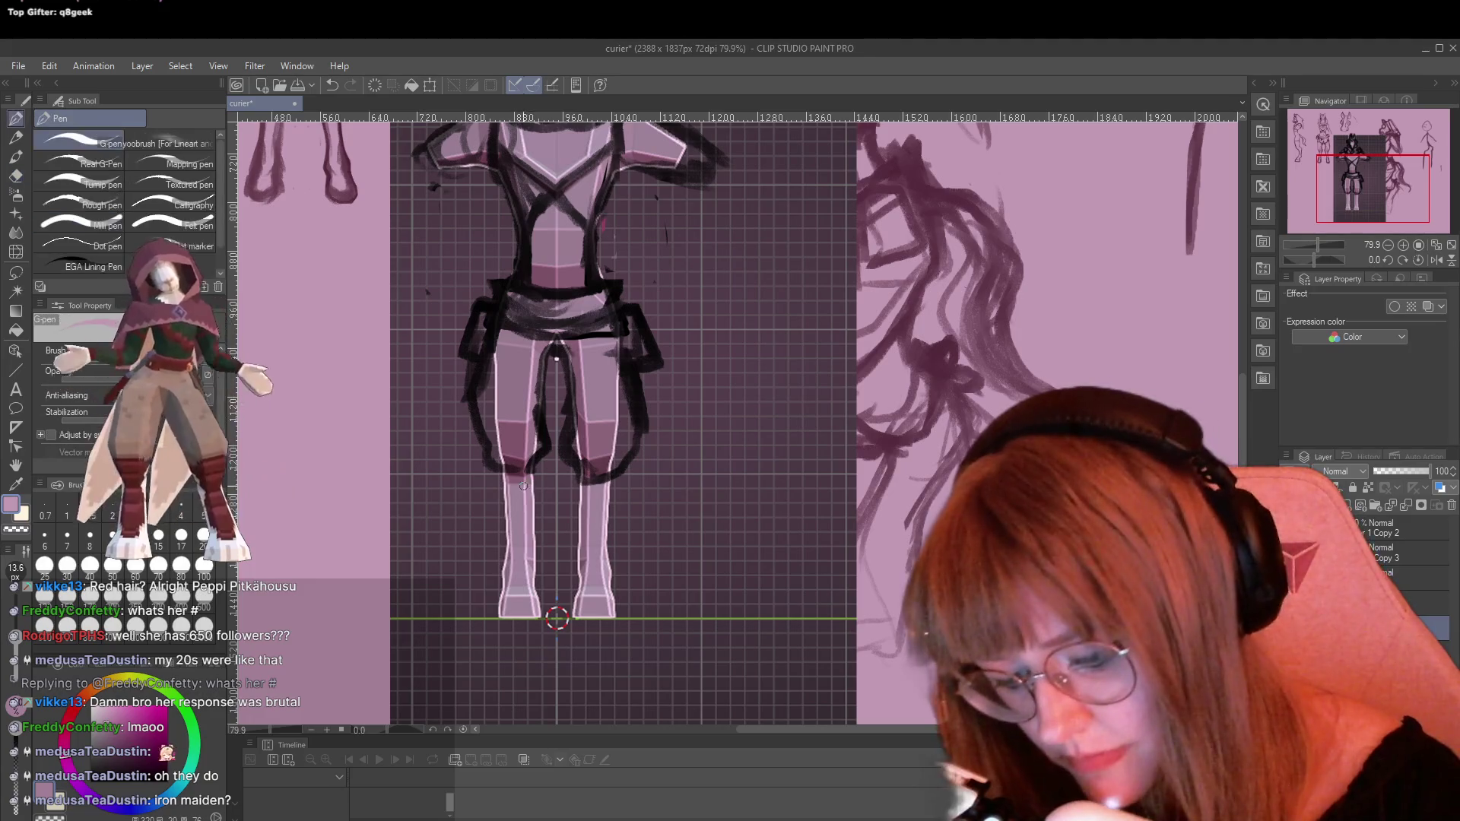
key(p)
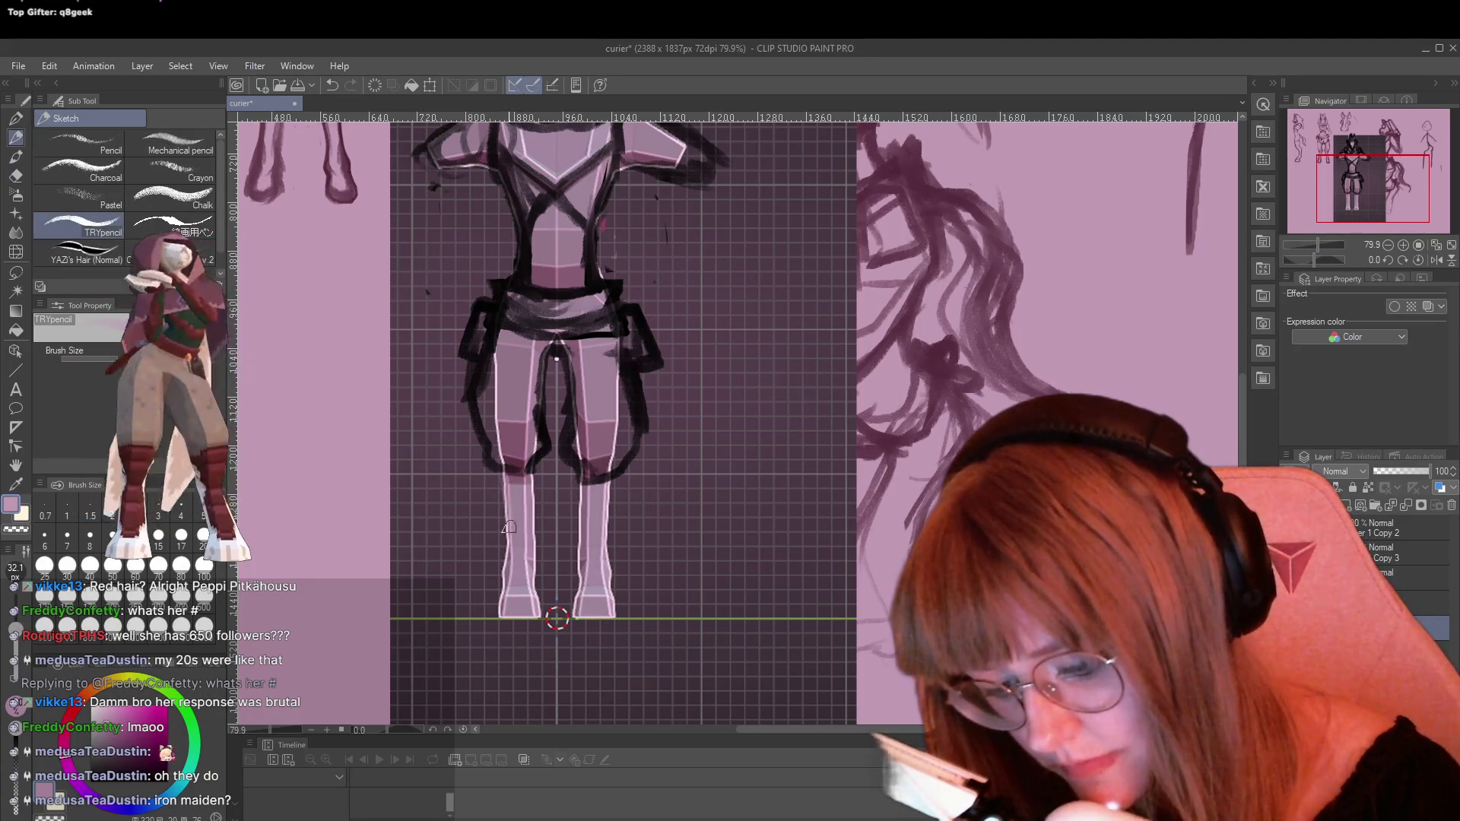
alt+click(632, 363)
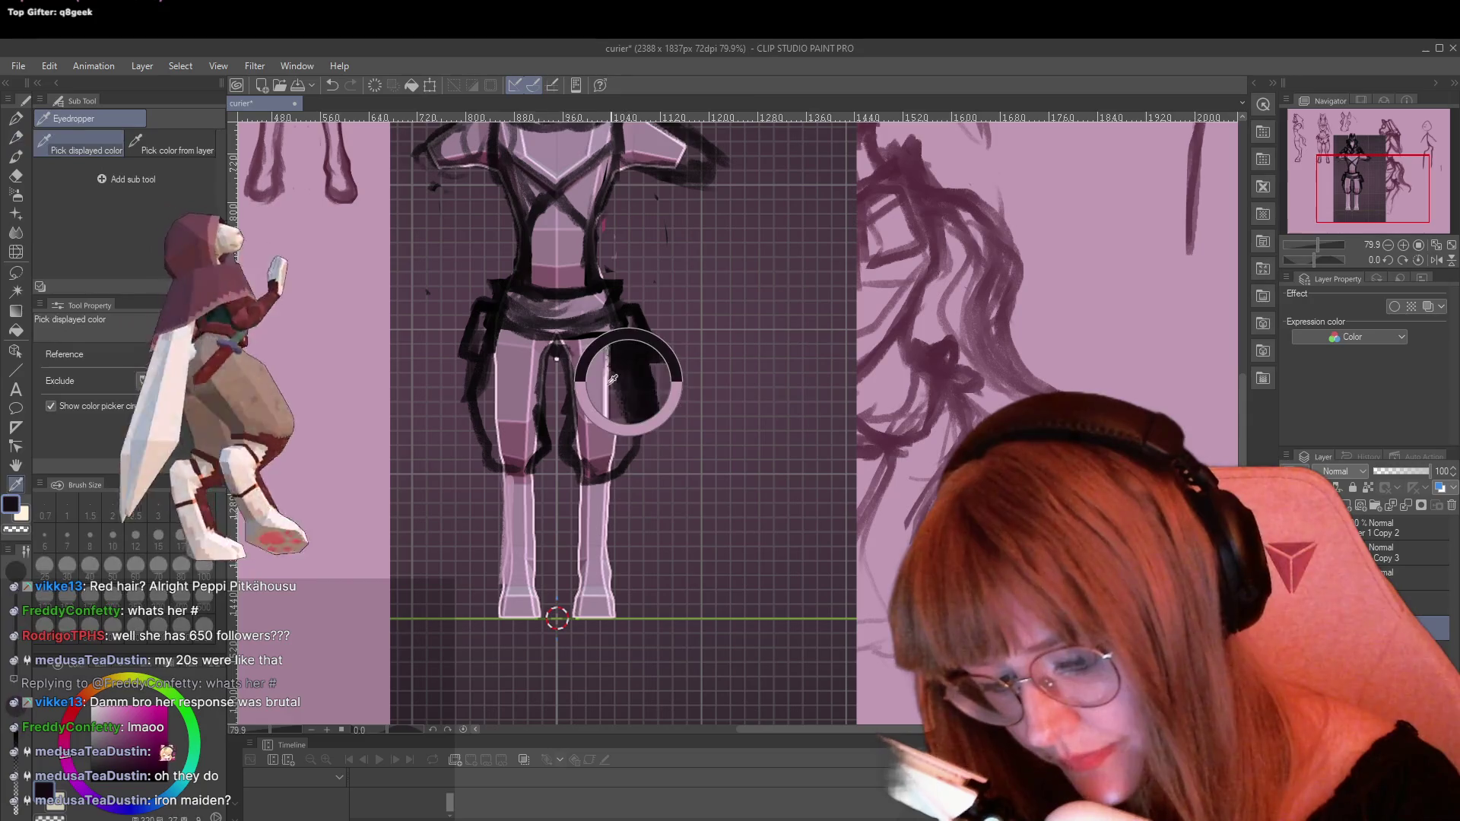
drag(505, 546, 503, 617)
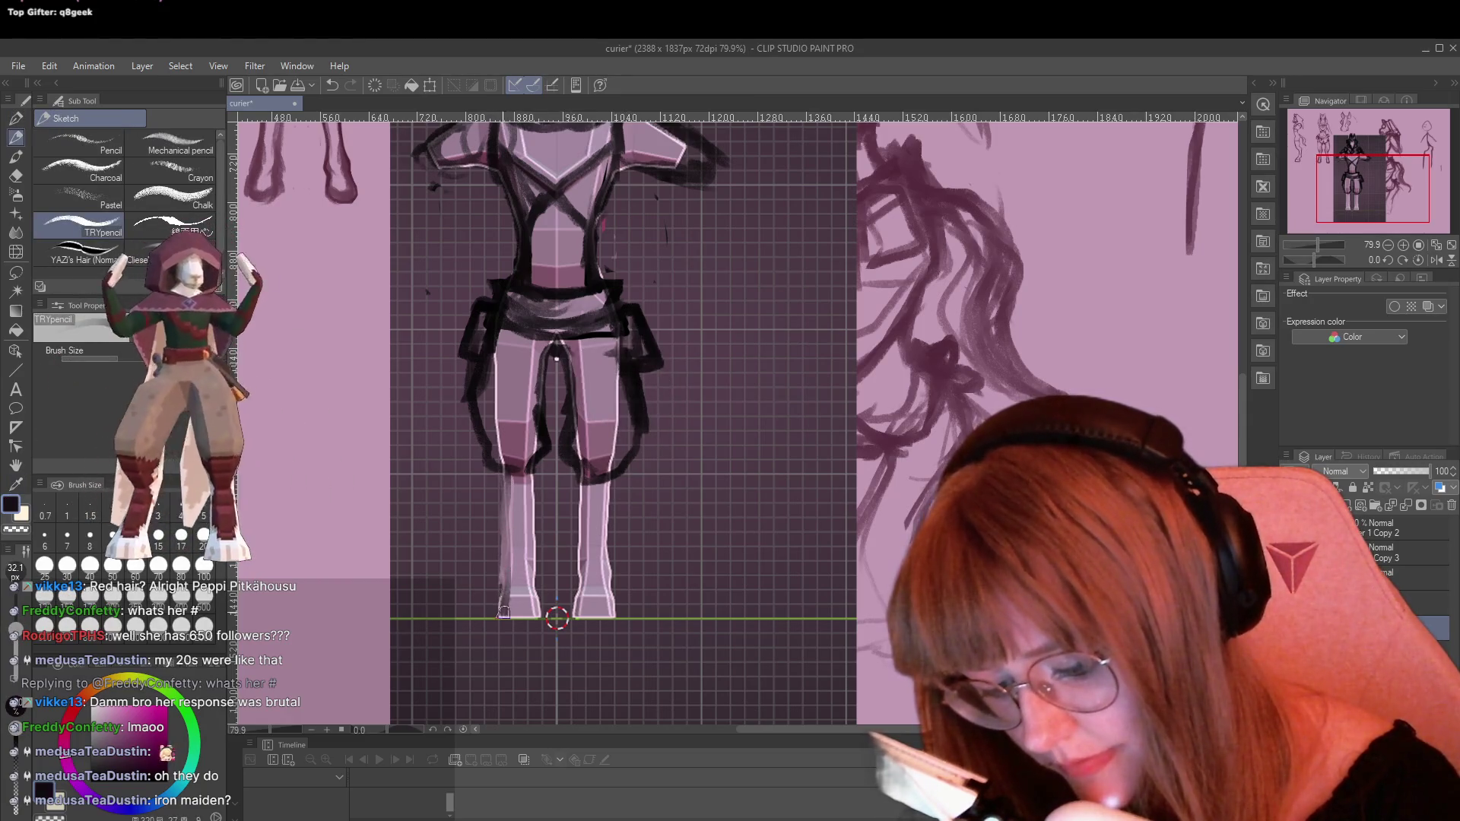
mouse_move(508, 481)
mouse_down()
mouse_move(502, 617)
mouse_move(506, 566)
mouse_move(541, 605)
mouse_move(531, 470)
mouse_move(574, 614)
mouse_move(613, 616)
mouse_move(605, 494)
mouse_up()
key(v)
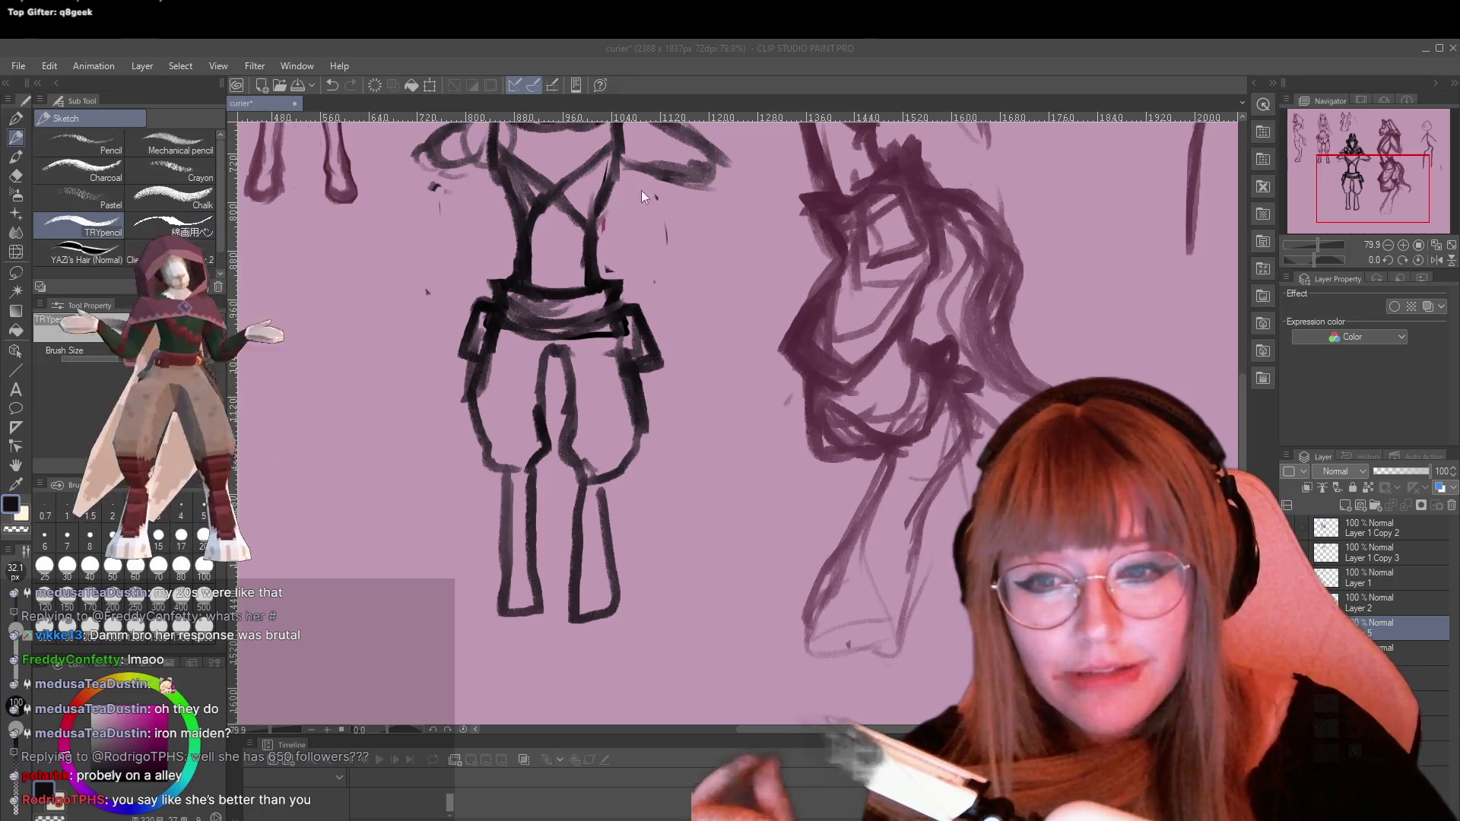
Re-stroke the inner left-leg line down to the crotch and redraw the inner right leg and thigh curve
scroll(482, 426, up, 2)
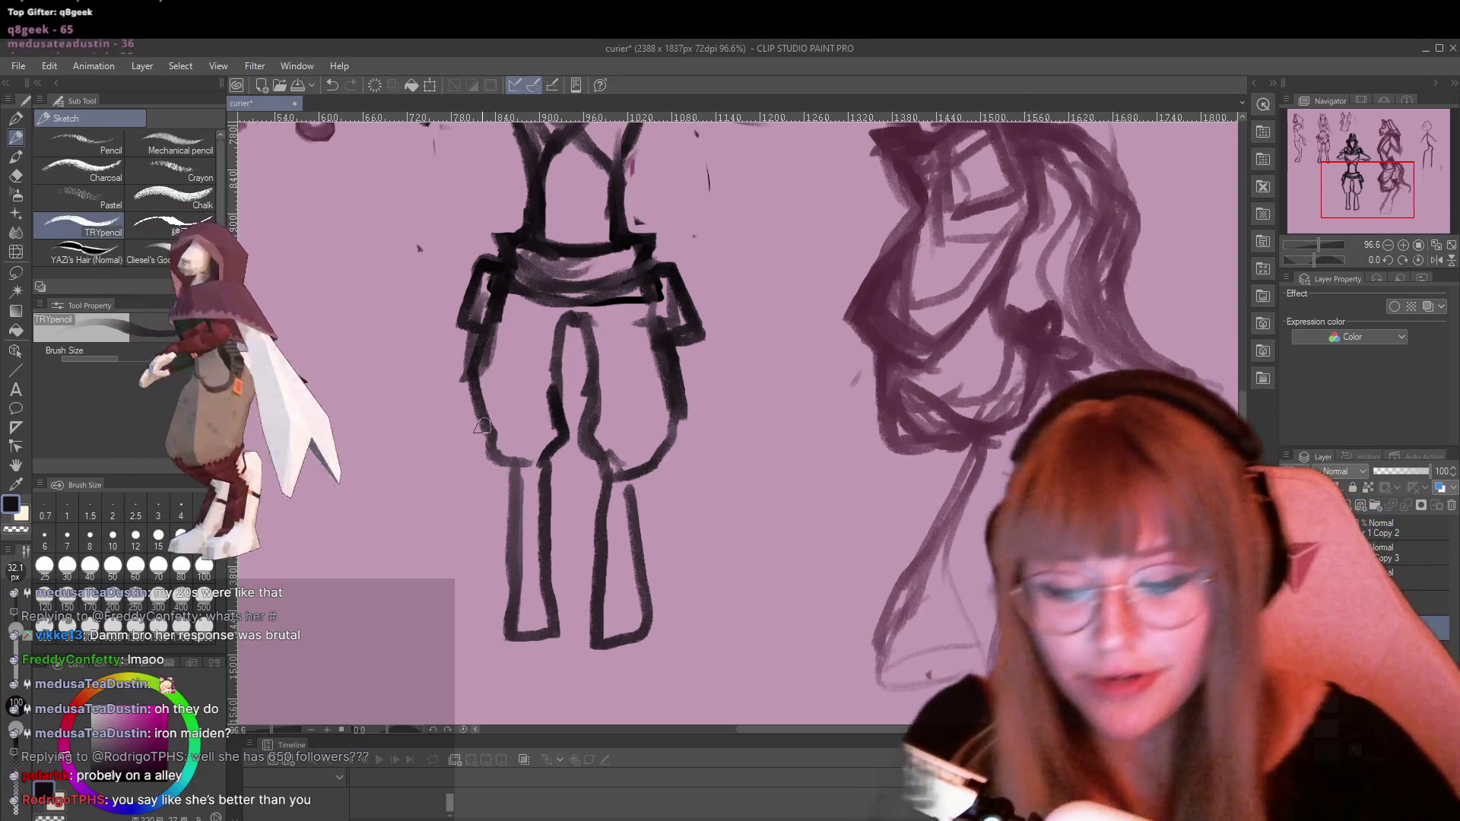
scroll(482, 426, down, 2)
scroll(346, 501, up, 2)
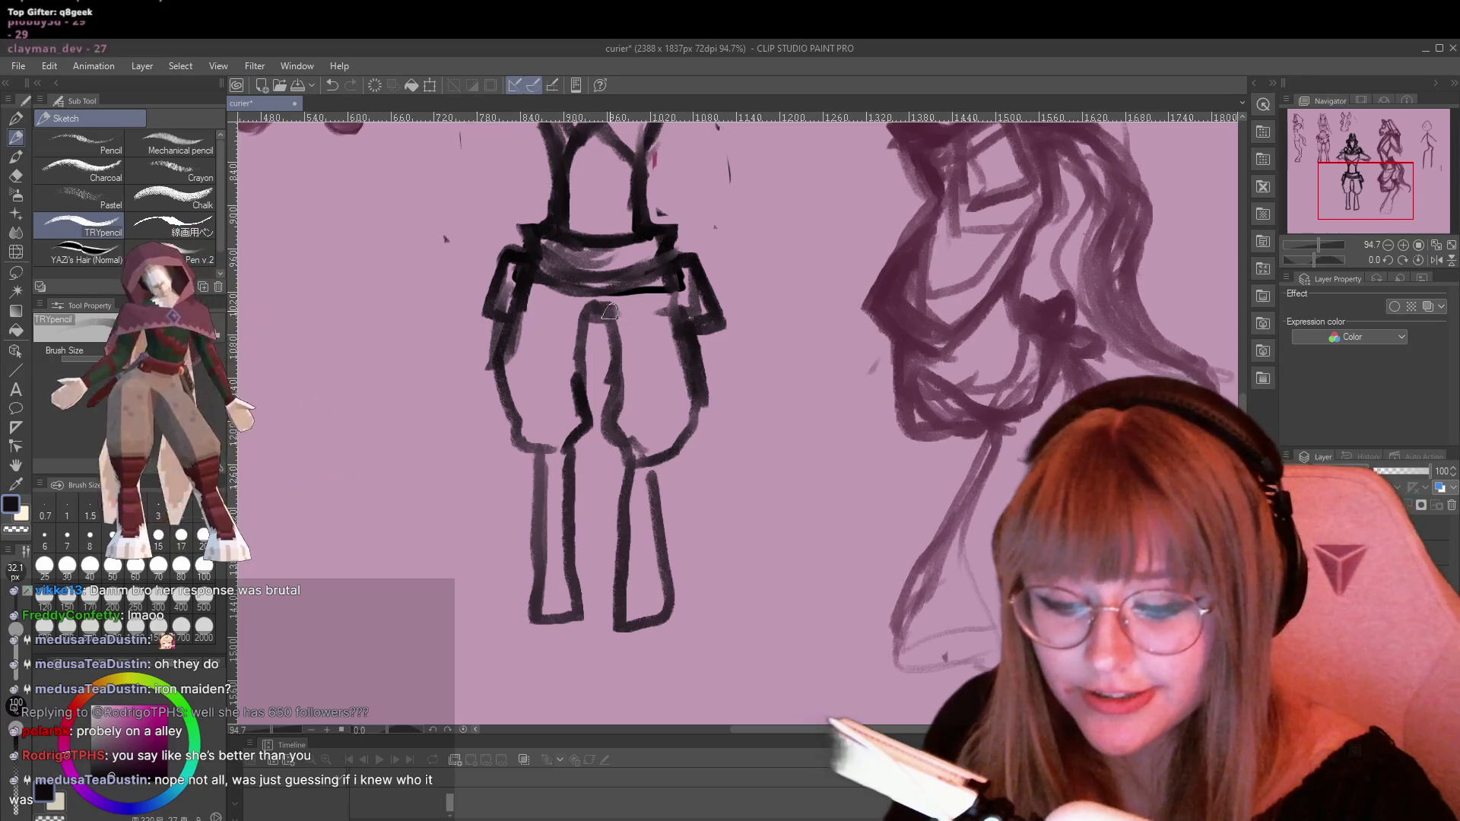
mouse_move(584, 397)
mouse_down()
mouse_move(590, 332)
mouse_move(587, 436)
mouse_move(559, 465)
mouse_up()
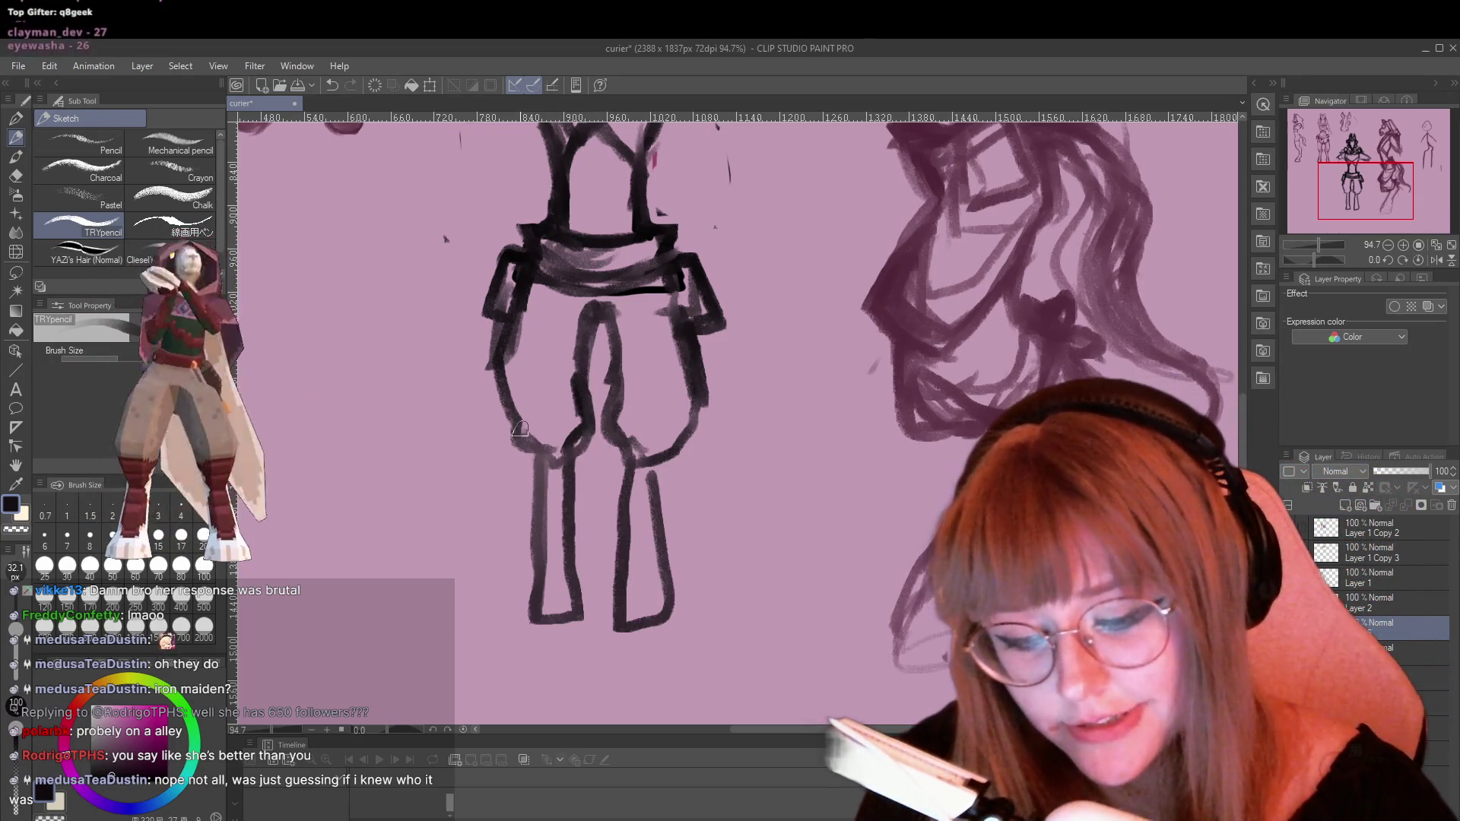
drag(516, 305, 501, 335)
mouse_move(617, 340)
mouse_down()
mouse_move(635, 454)
mouse_move(681, 442)
mouse_move(692, 402)
mouse_up()
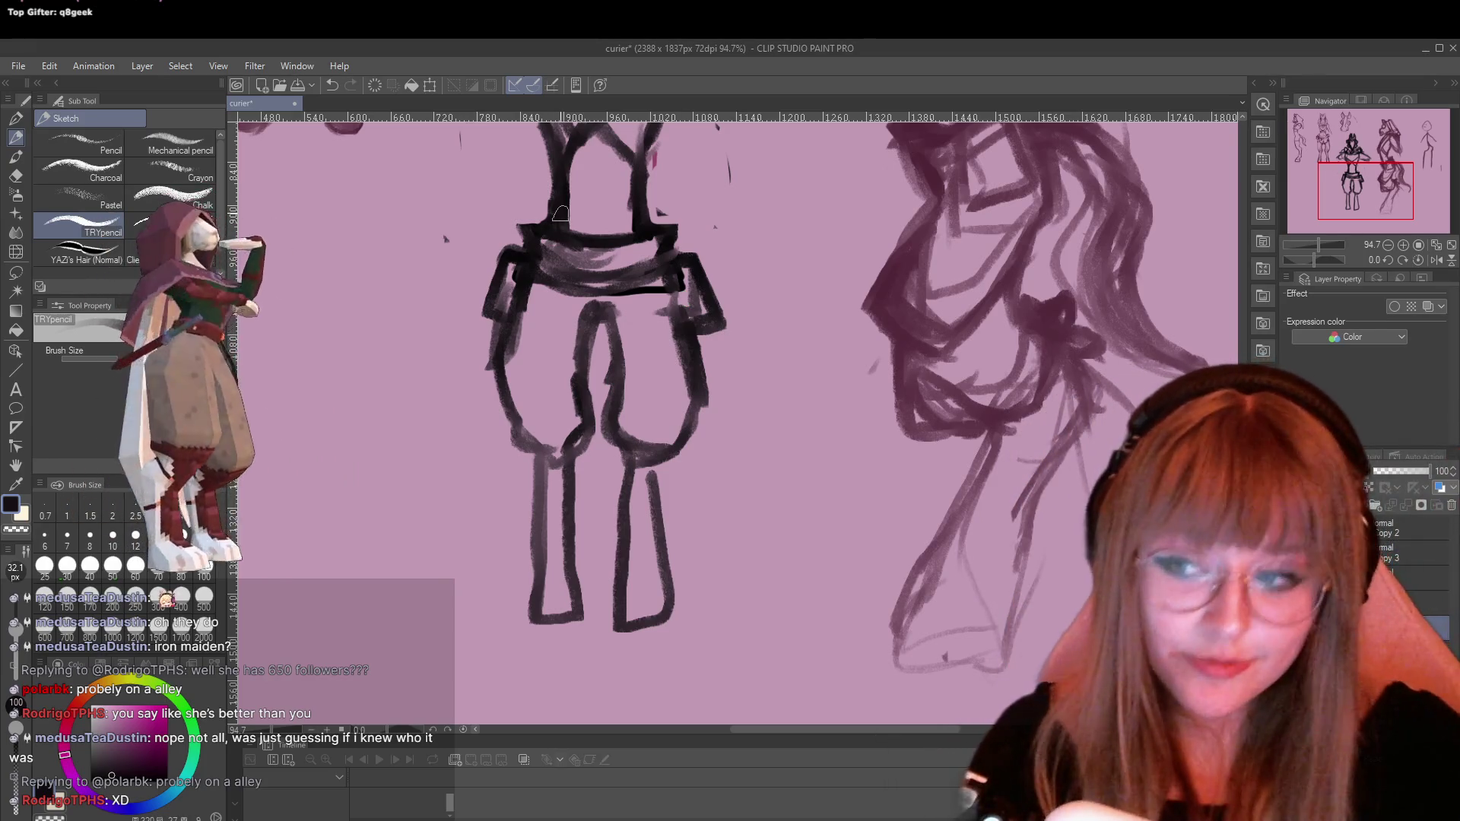
Erase stray marks along the right hip and return to the sketch pencil
key(e)
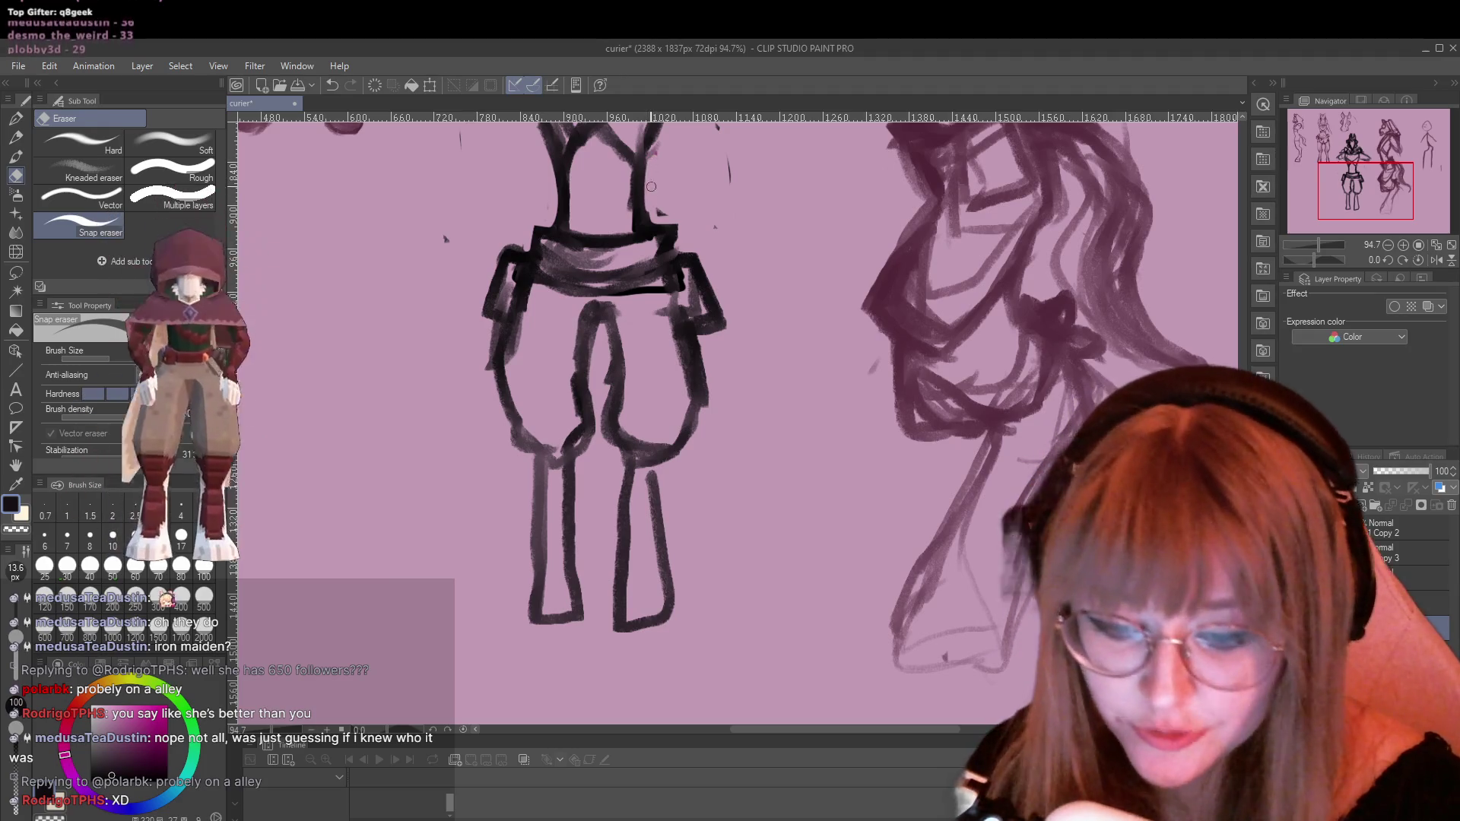
drag(658, 207, 683, 246)
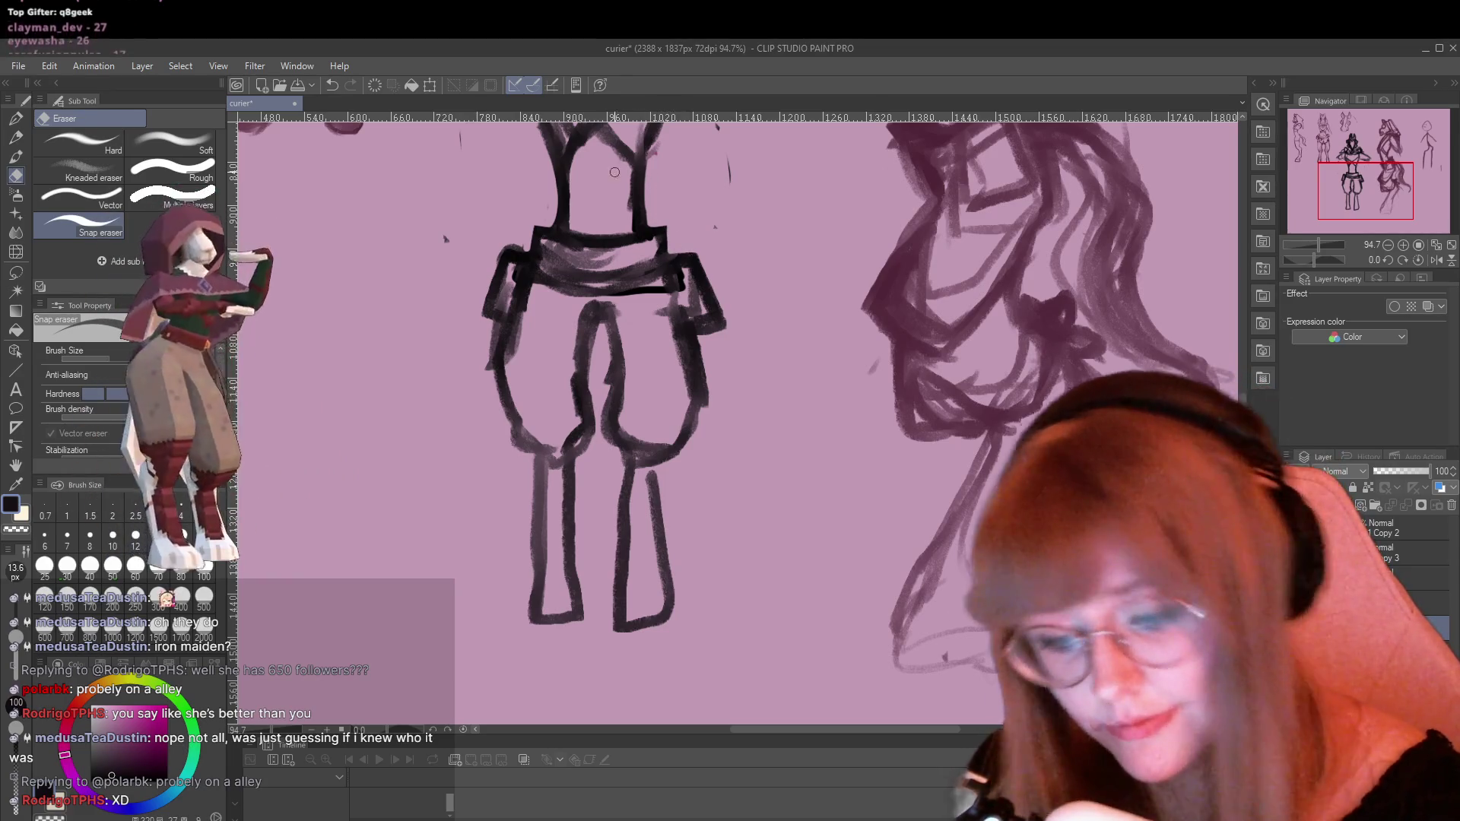
key(p)
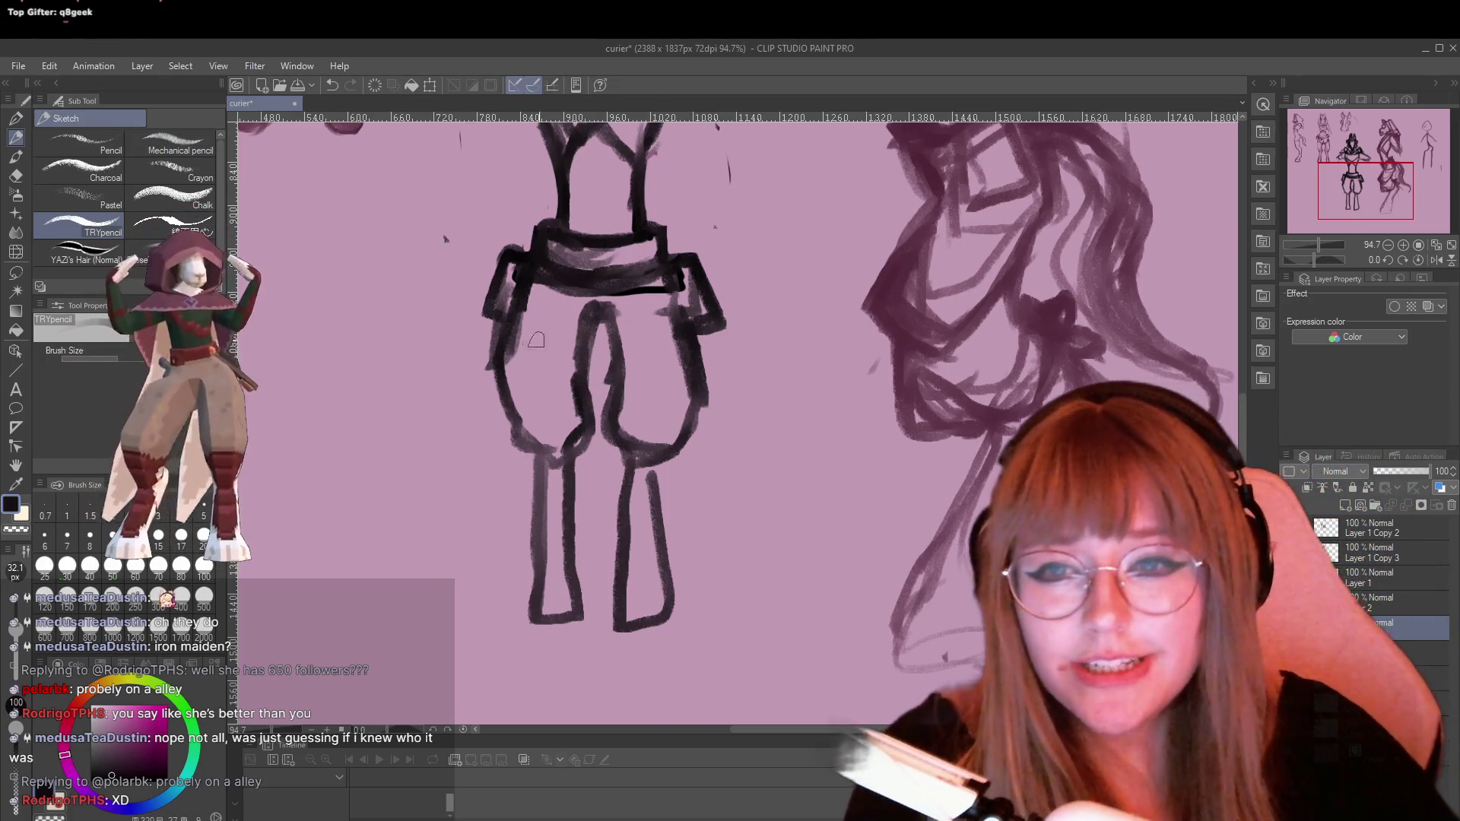
Add bold strokes on the left shoulder and side, the left leg's outer contour, and the right side below the waist
scroll(528, 226, up, 3)
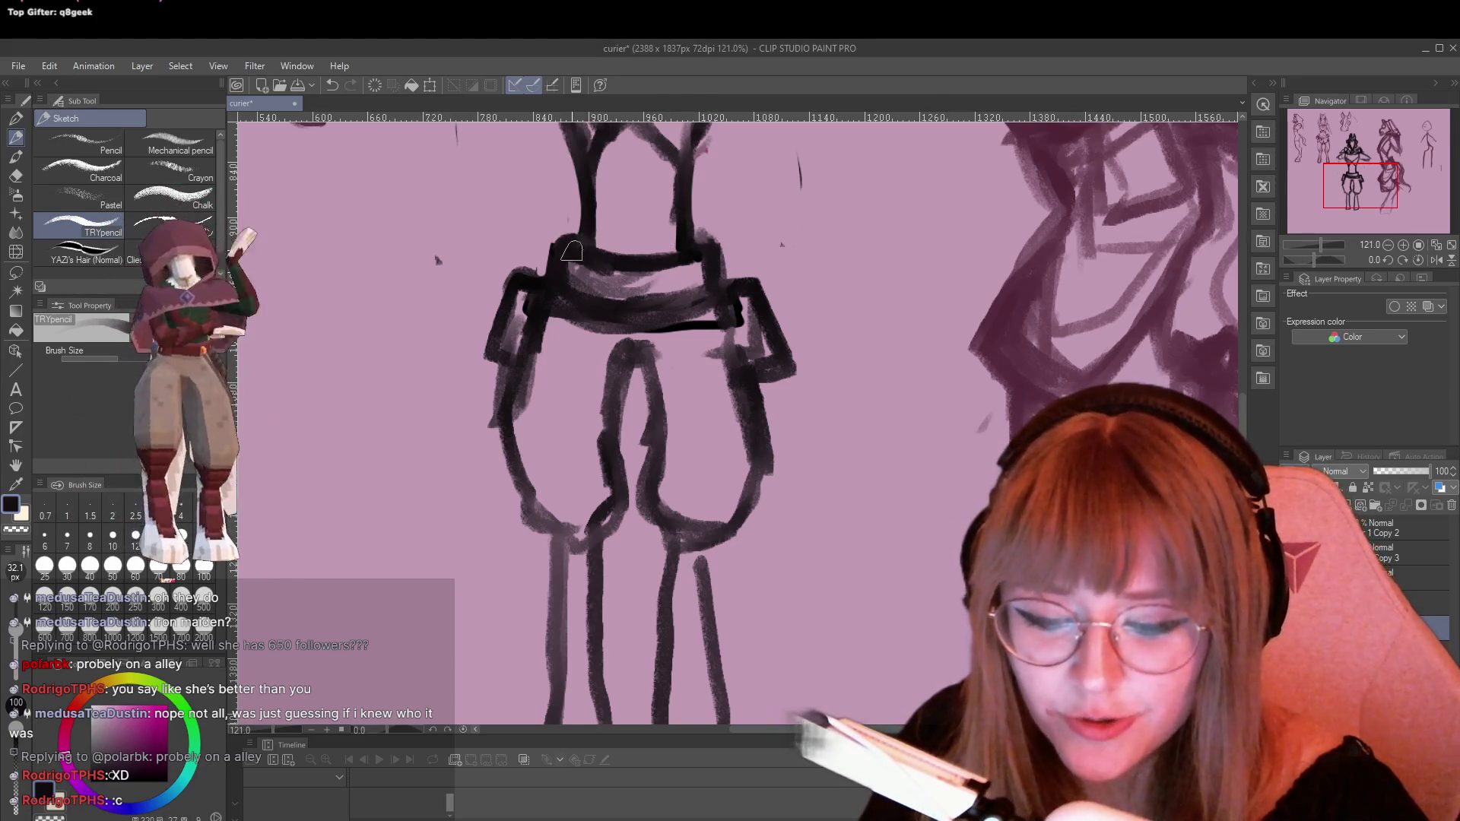
mouse_move(569, 253)
mouse_down()
mouse_move(582, 265)
mouse_move(523, 380)
mouse_up()
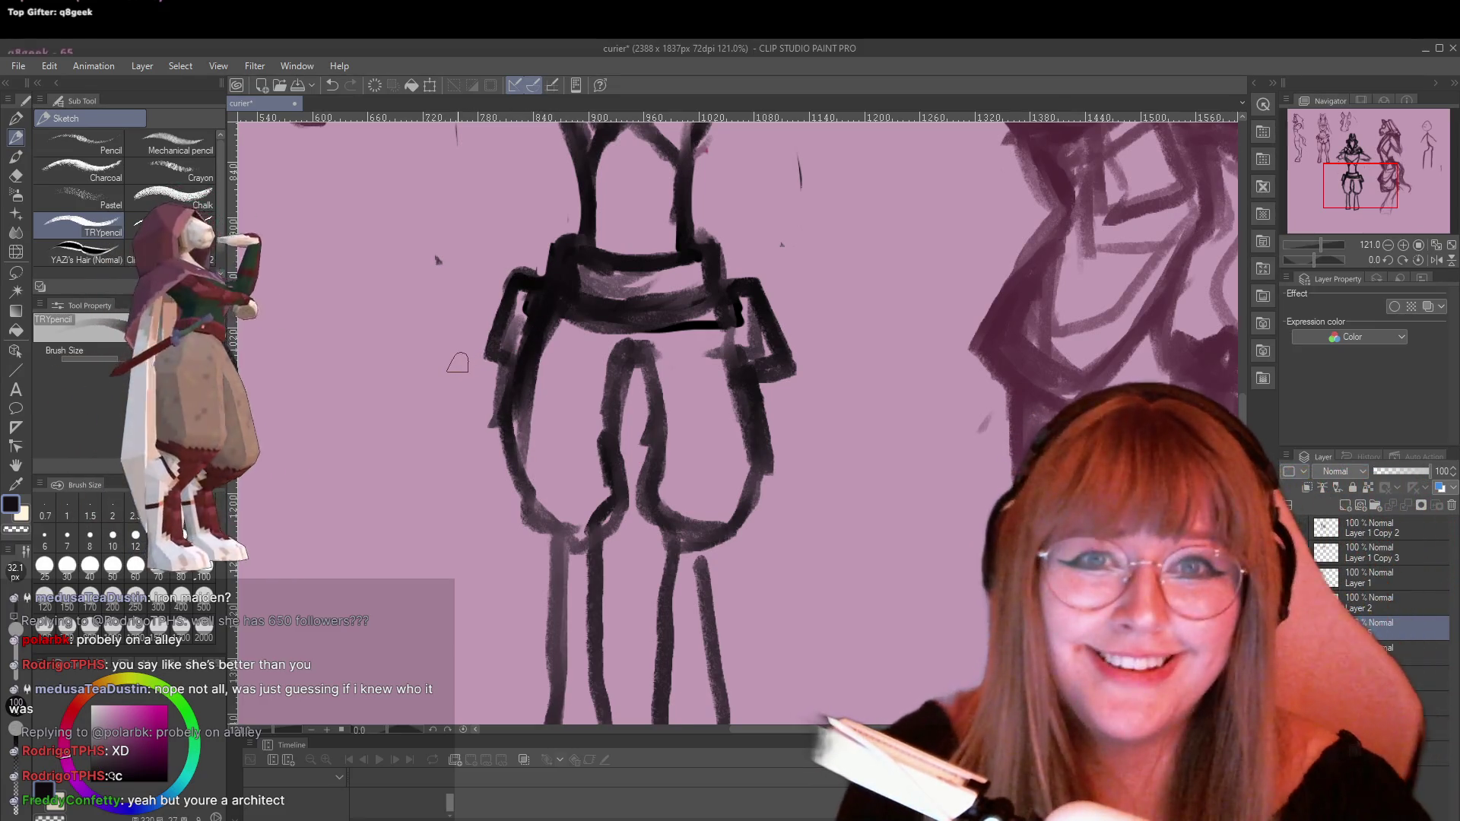
mouse_move(519, 441)
mouse_down()
mouse_move(517, 426)
mouse_move(518, 486)
mouse_move(562, 548)
mouse_up()
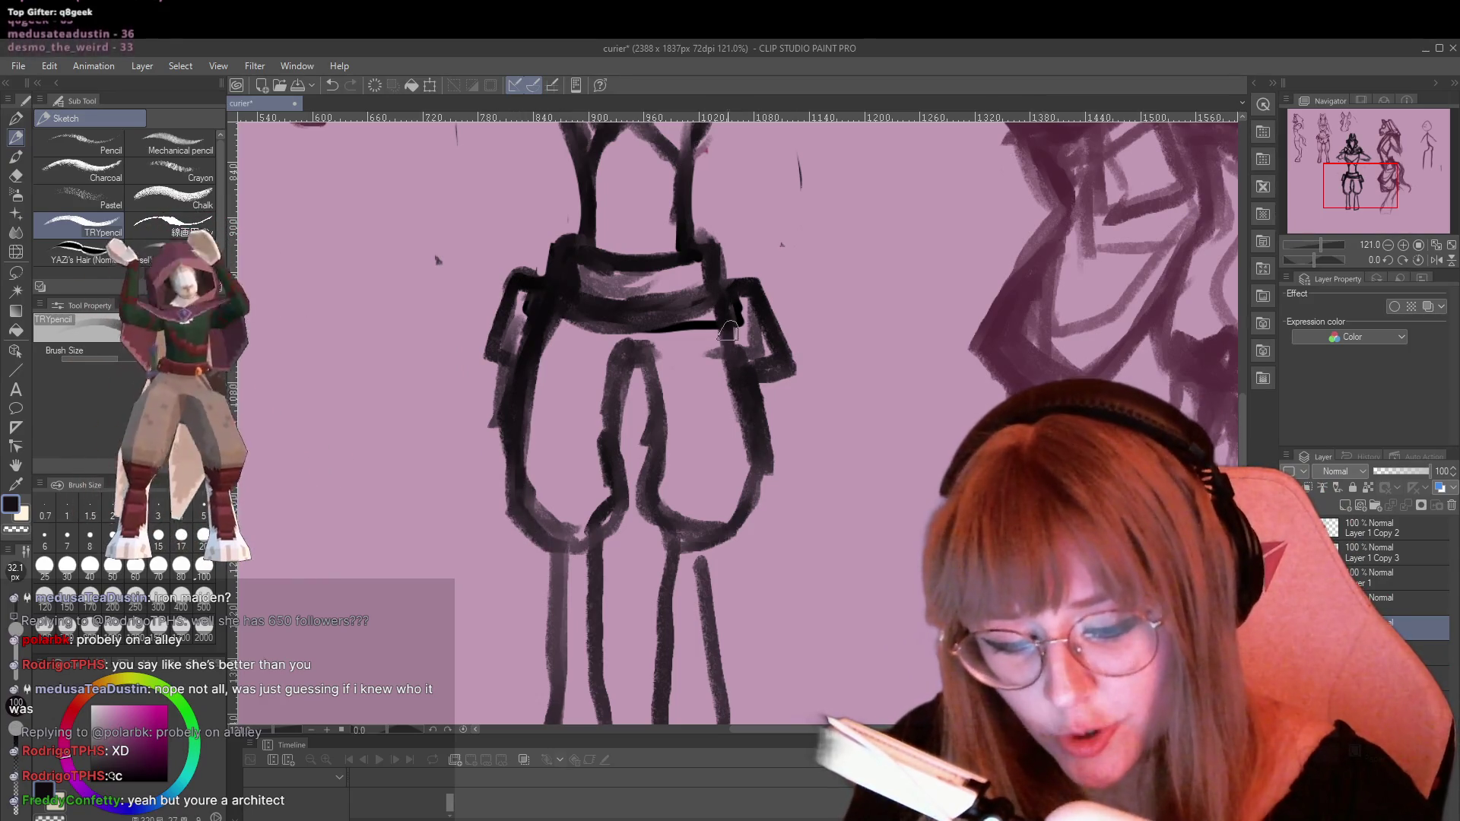
drag(729, 331, 760, 475)
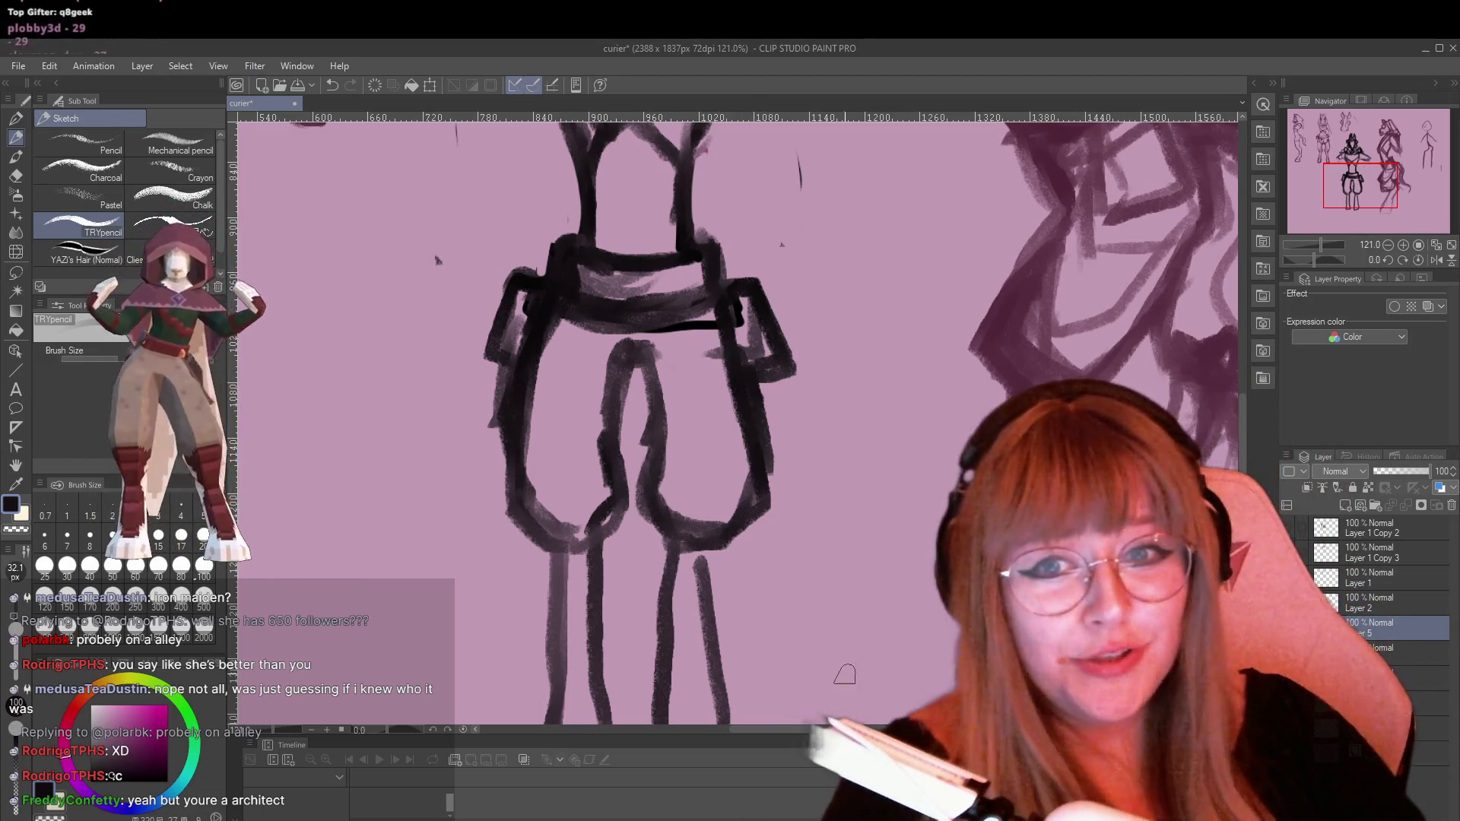
scroll(668, 315, down, 5)
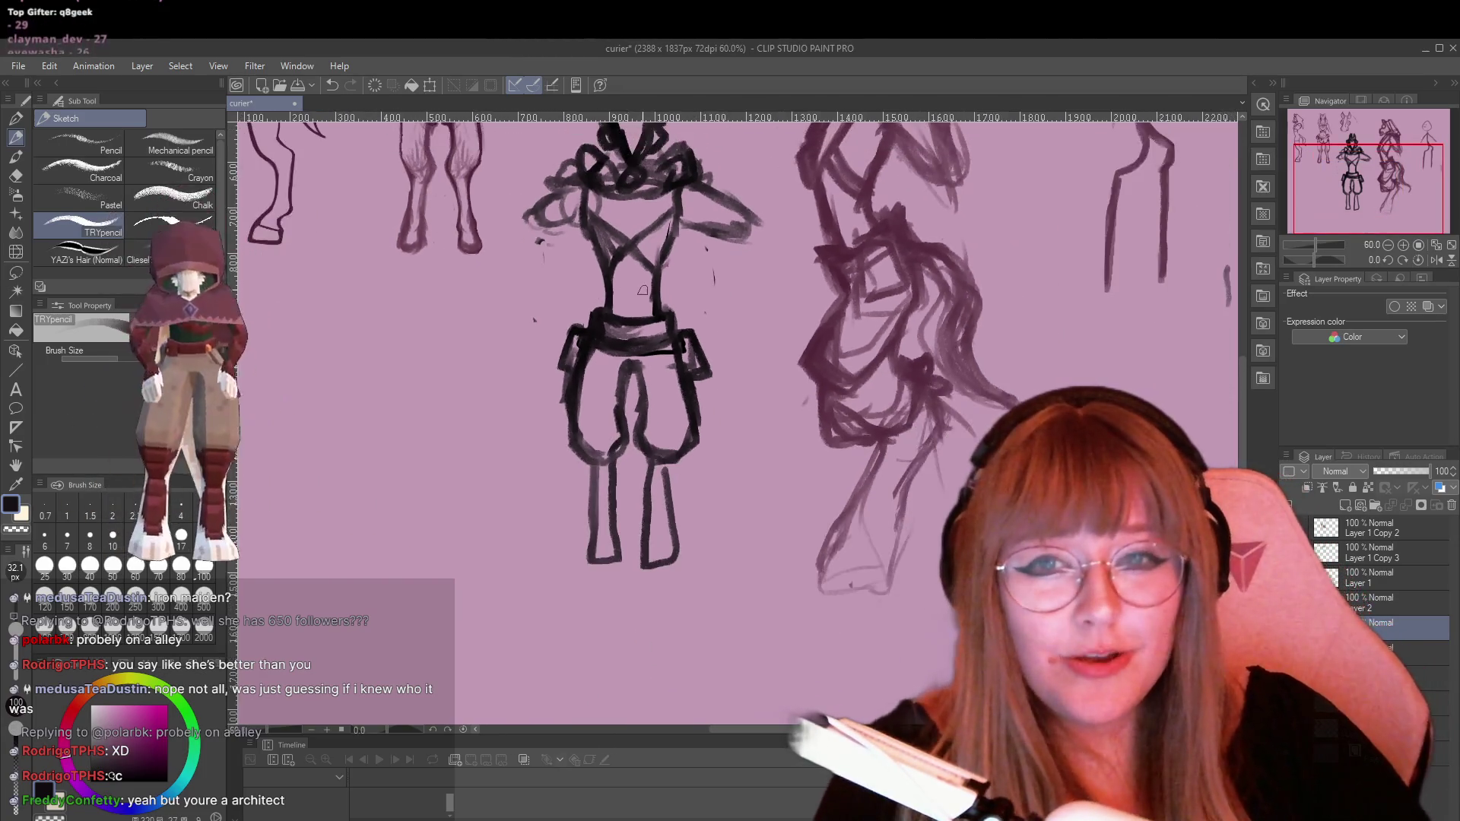
Thicken the bottom and right edge of the left leg
scroll(691, 371, up, 1)
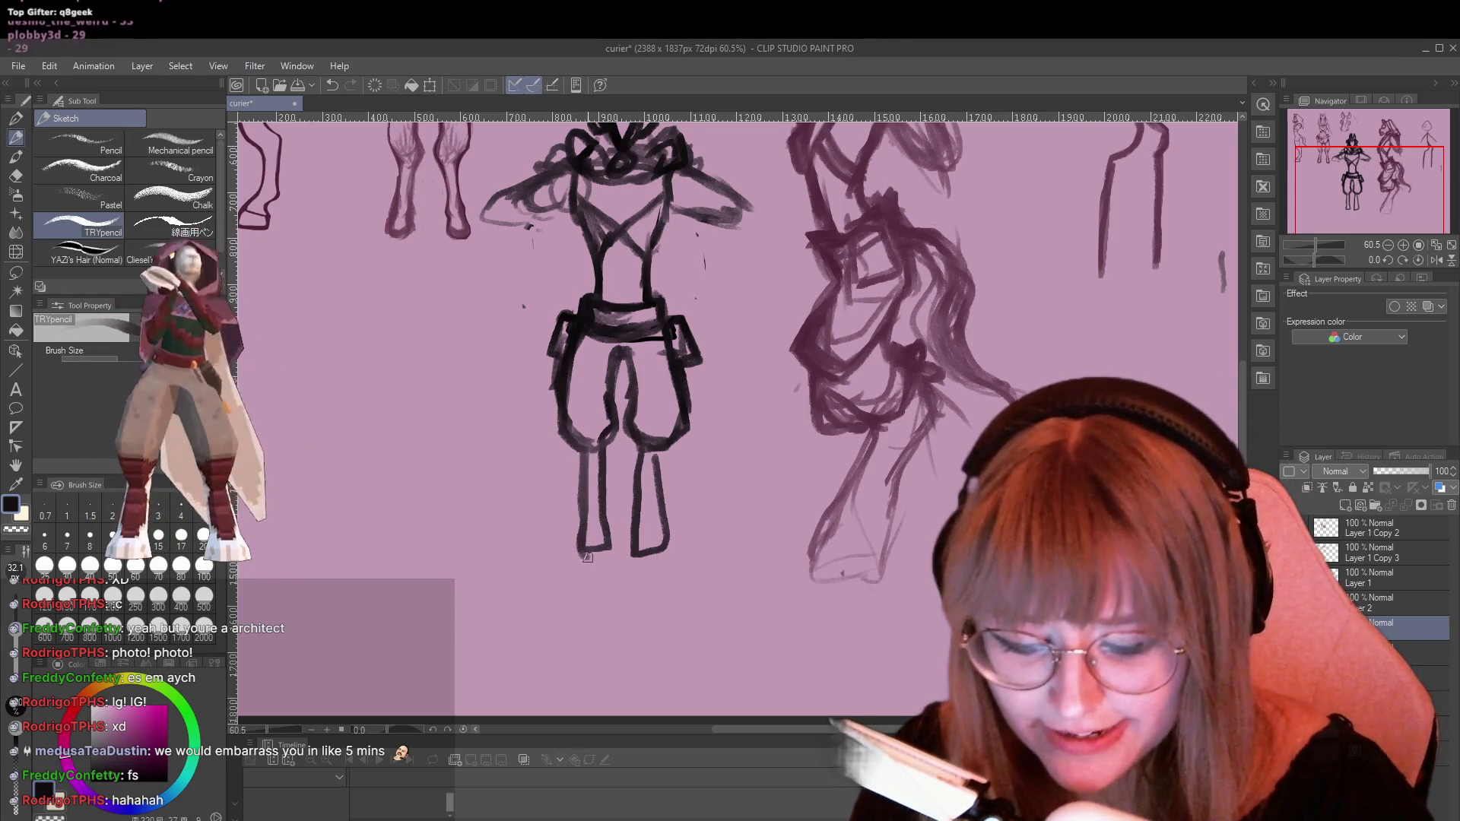
drag(583, 554, 612, 536)
drag(606, 449, 613, 556)
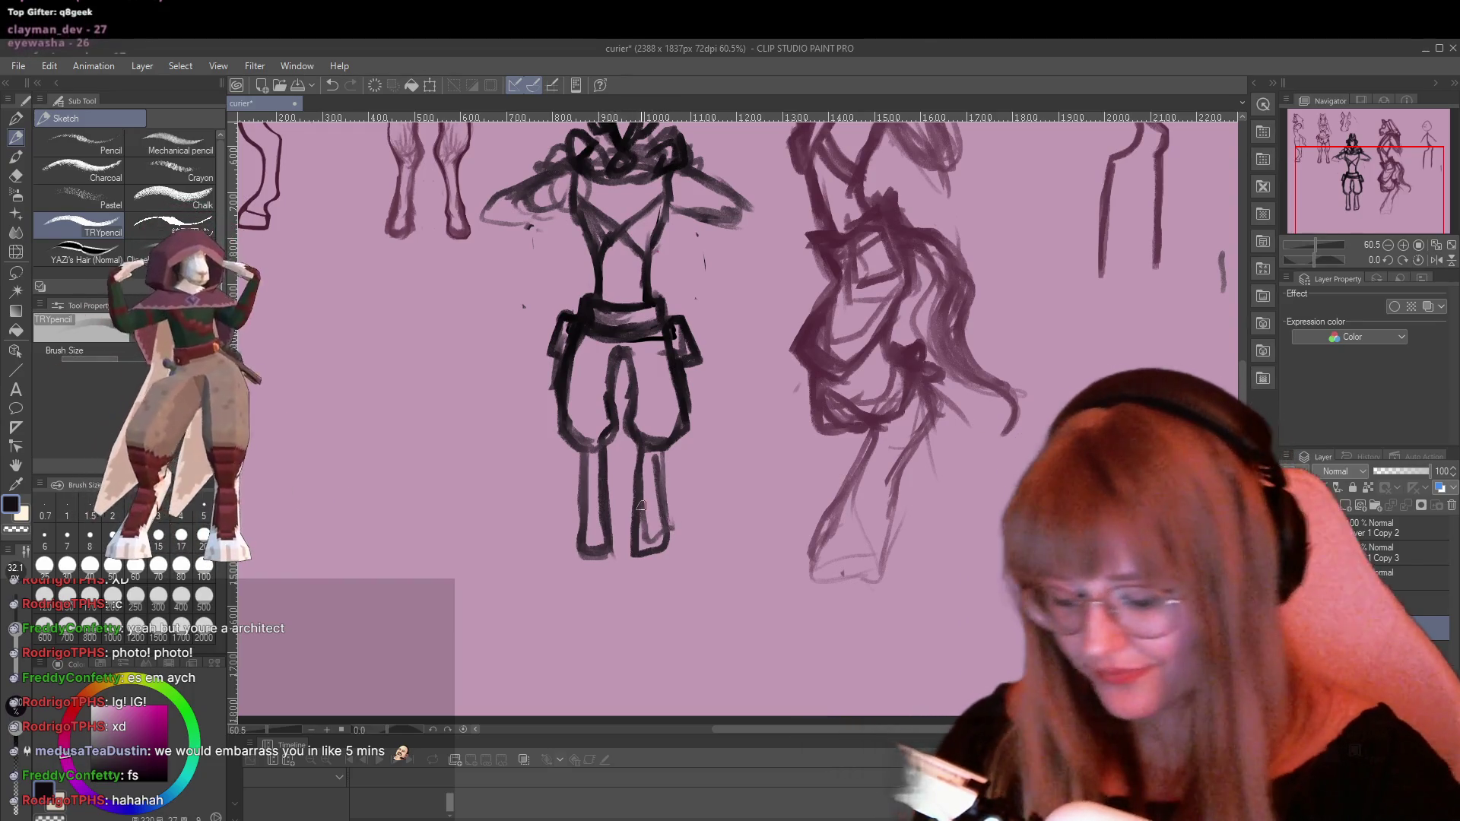
Erase the stray inner right-leg line, then redraw the right leg's inner and outer edges darker
key(e)
drag(634, 479, 635, 555)
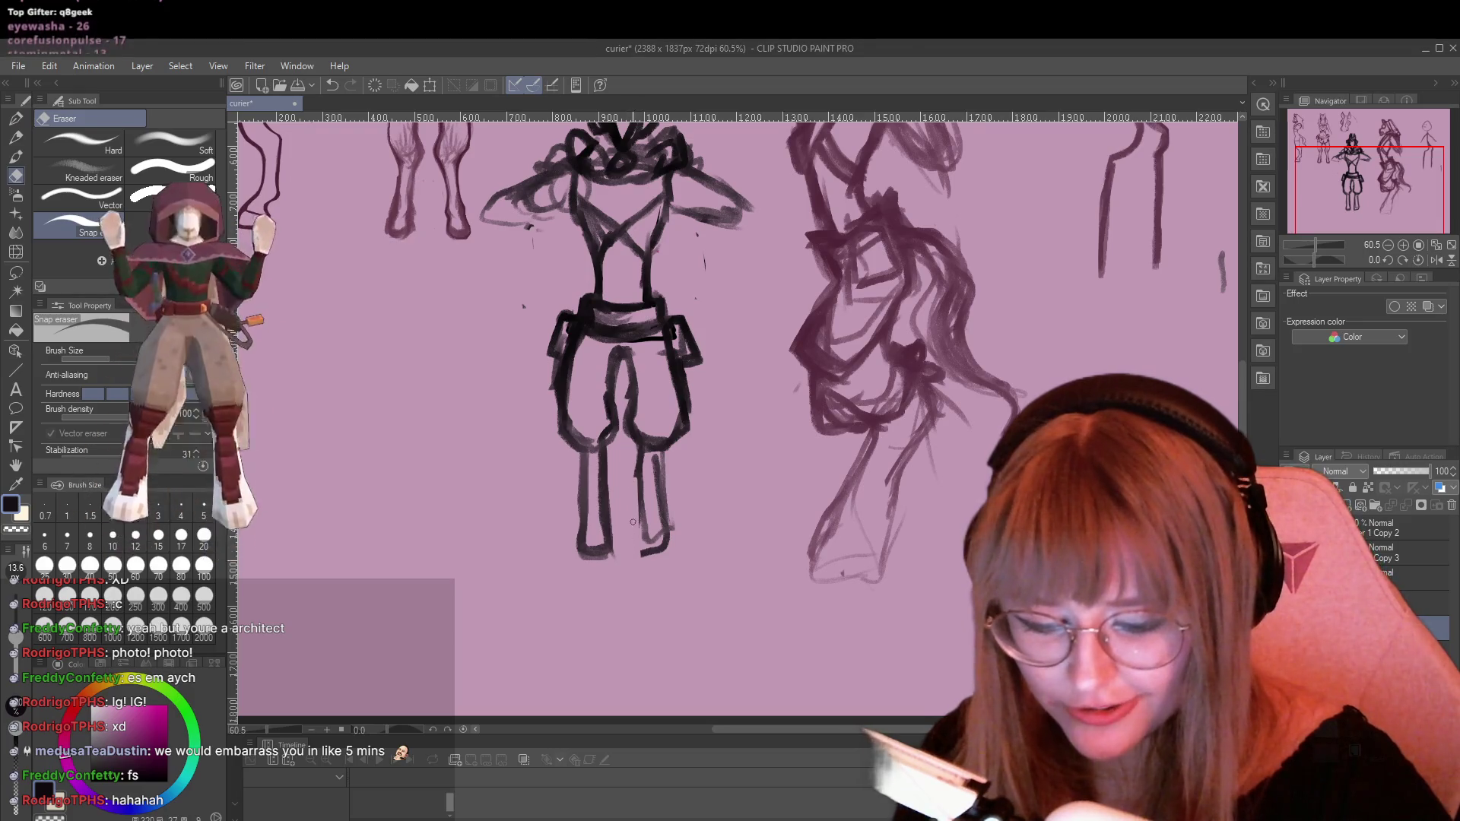
key(p)
drag(666, 457, 669, 562)
drag(635, 489, 645, 552)
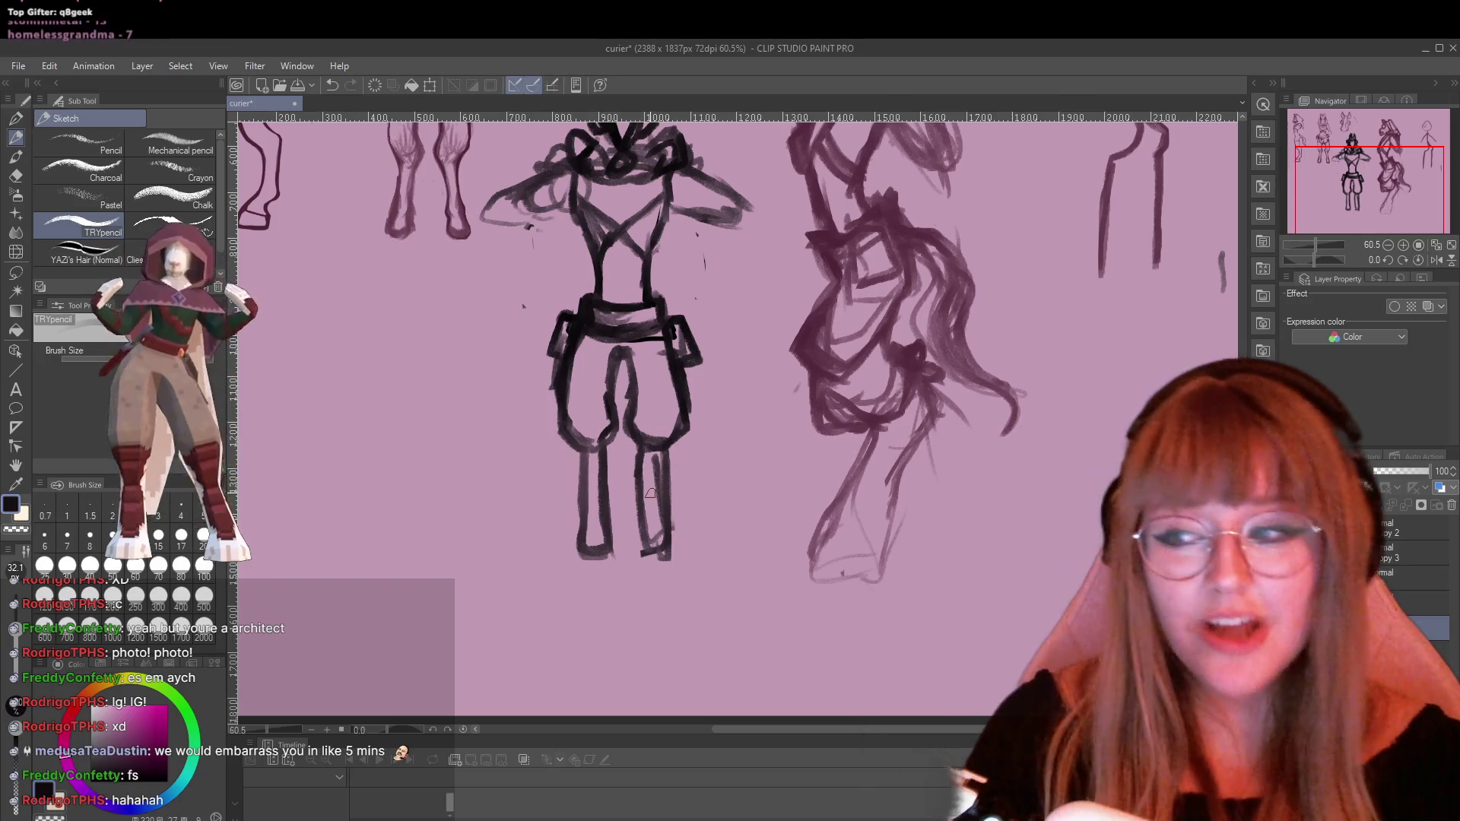
mouse_move(609, 447)
mouse_down()
mouse_move(606, 509)
mouse_move(580, 559)
mouse_move(642, 515)
mouse_up()
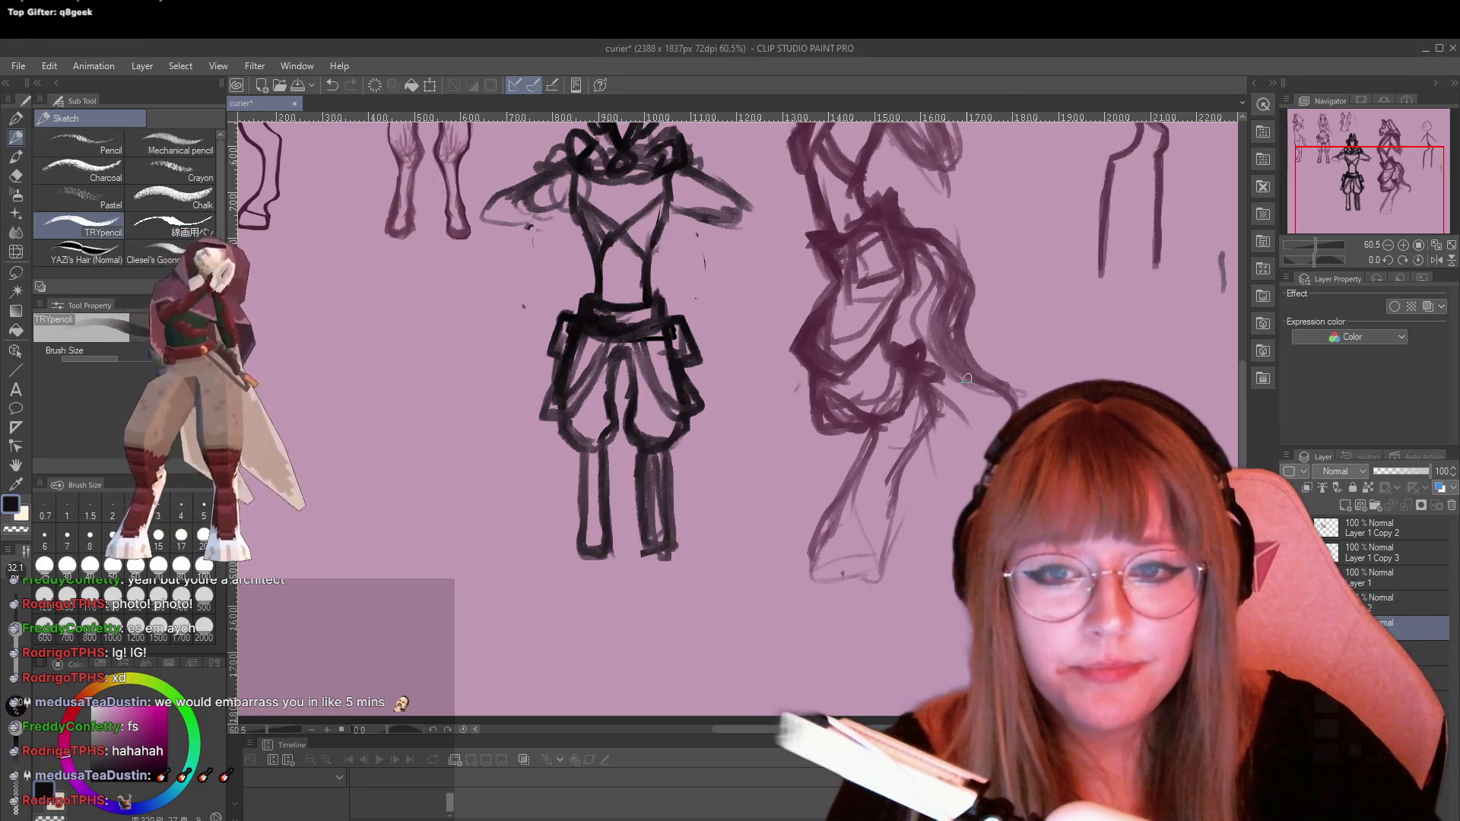
Zoom out to 36.4%, pan up, and zoom back to 44.1% to see the whole row of sketches
scroll(723, 298, down, 1)
scroll(723, 297, down, 1)
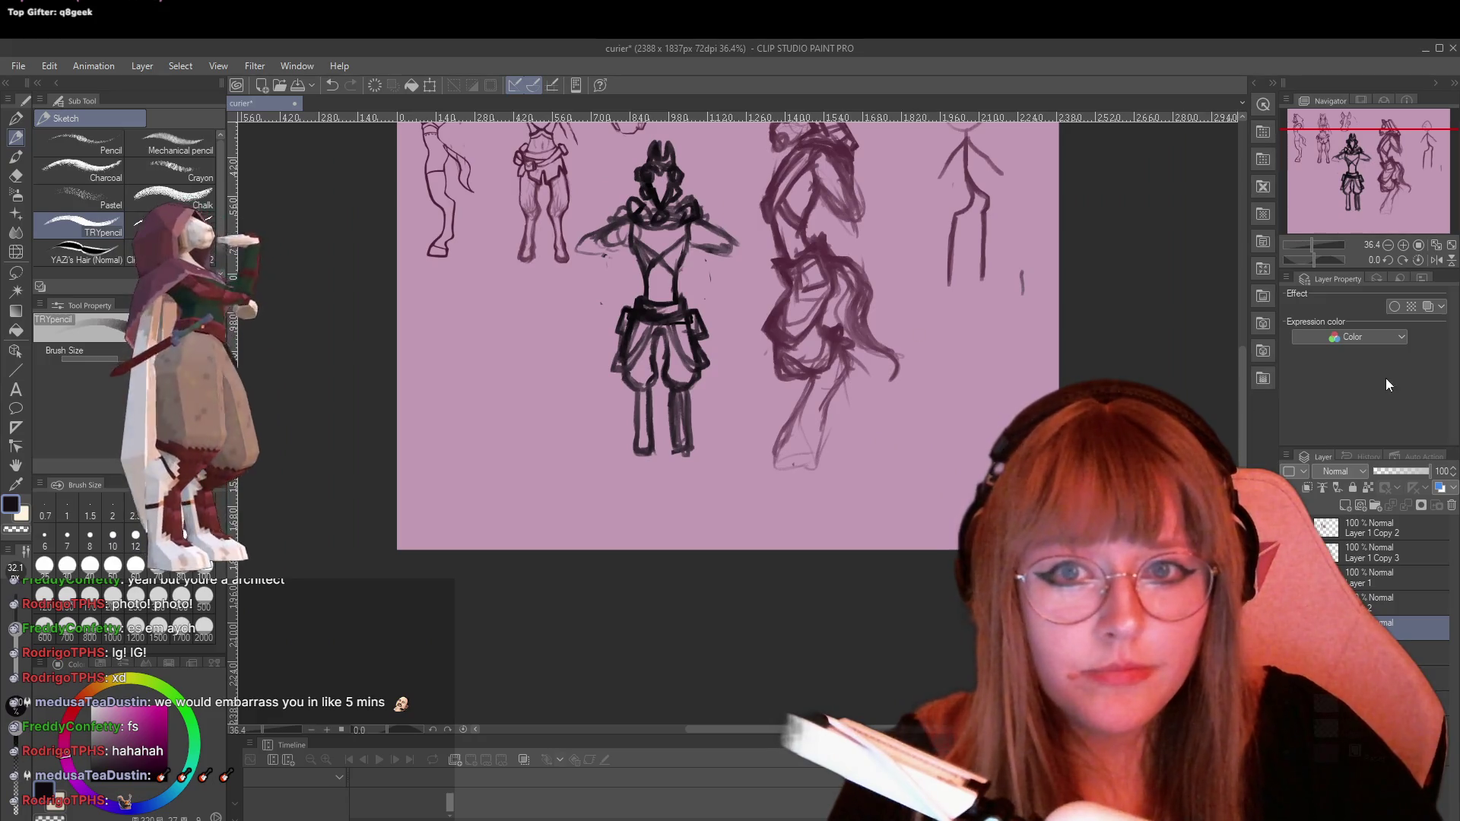
drag(1239, 441, 1253, 389)
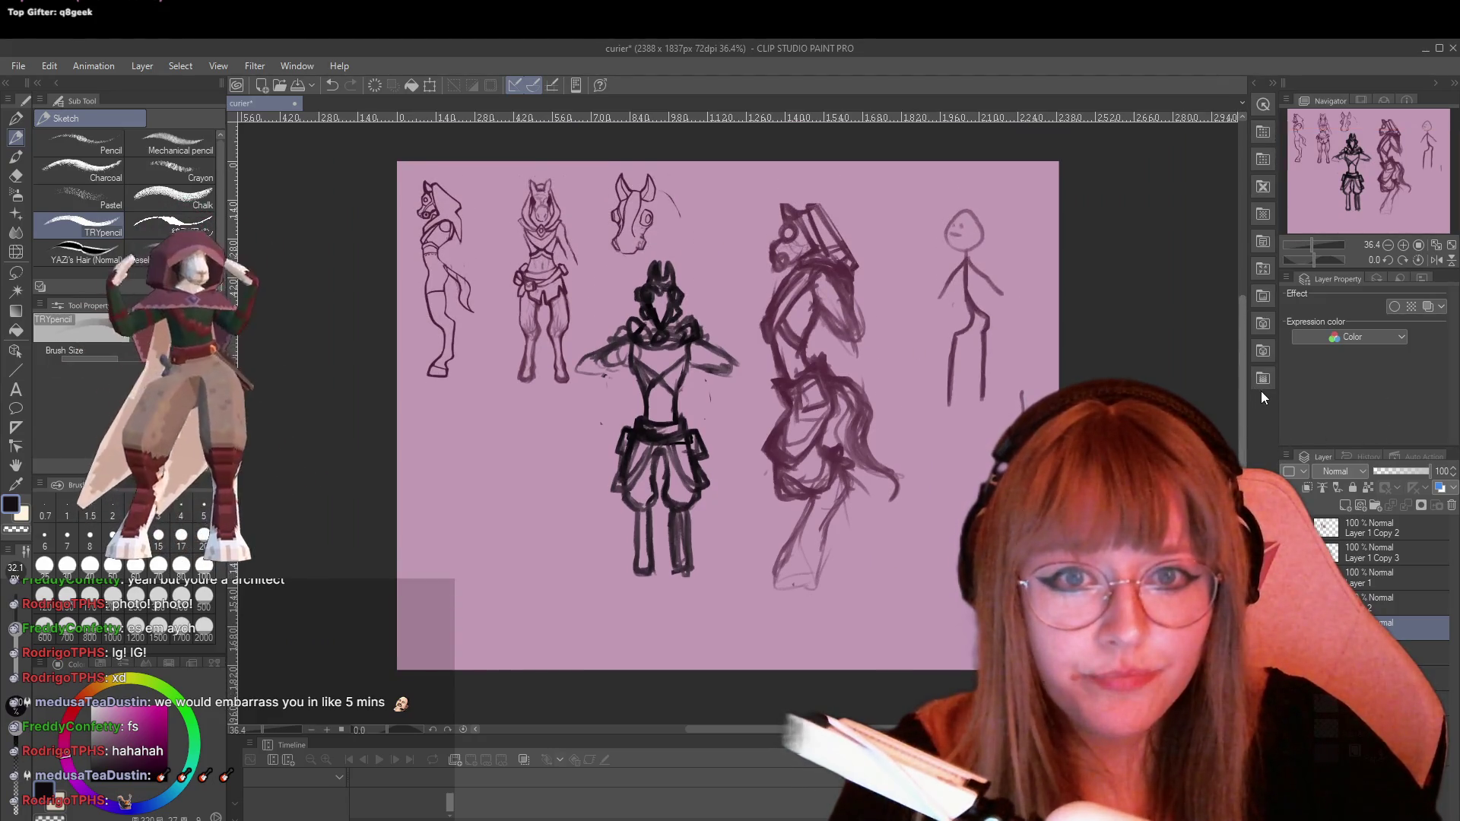
scroll(1266, 399, down, 1)
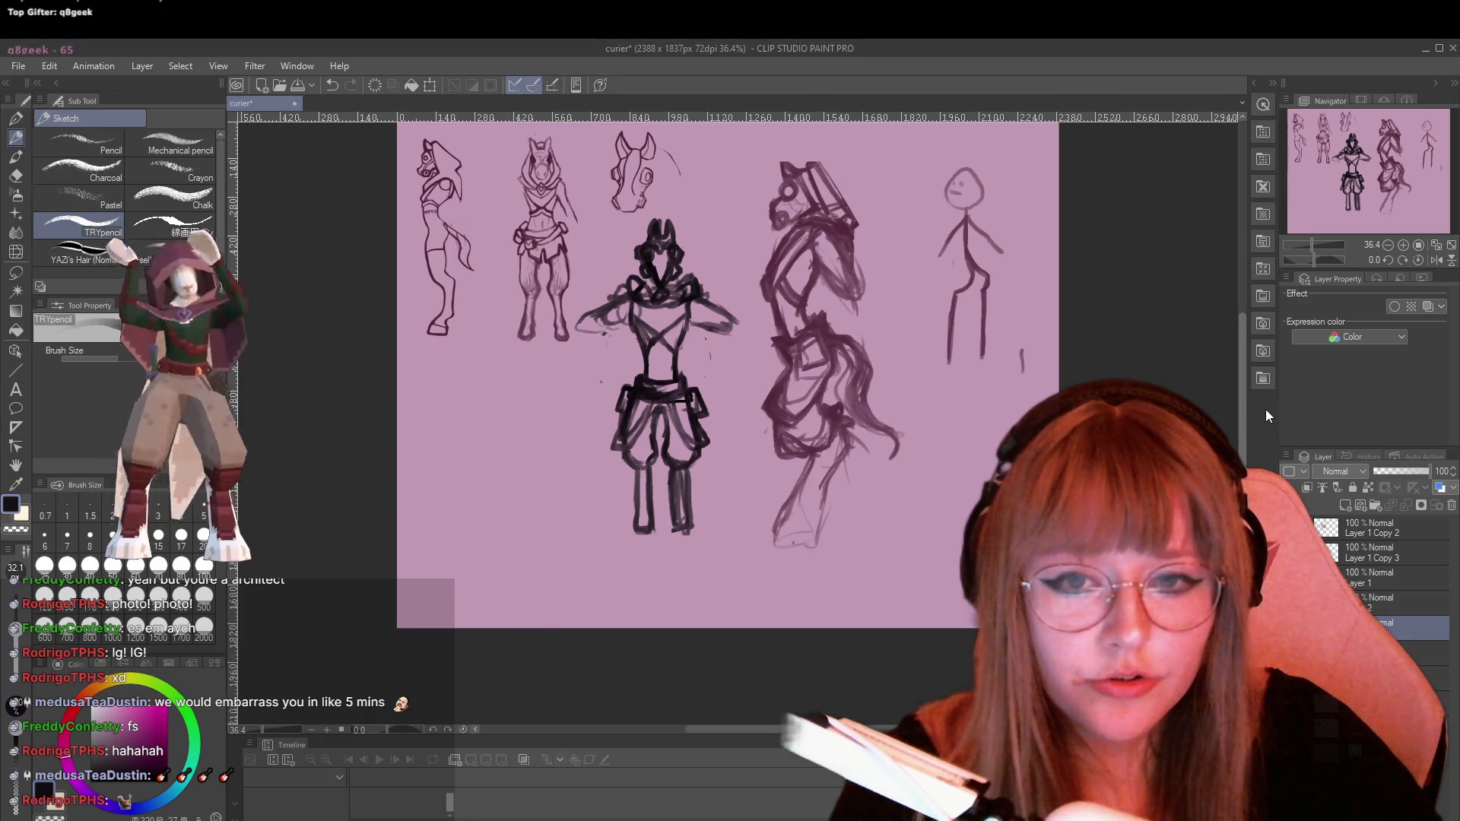
scroll(743, 331, up, 1)
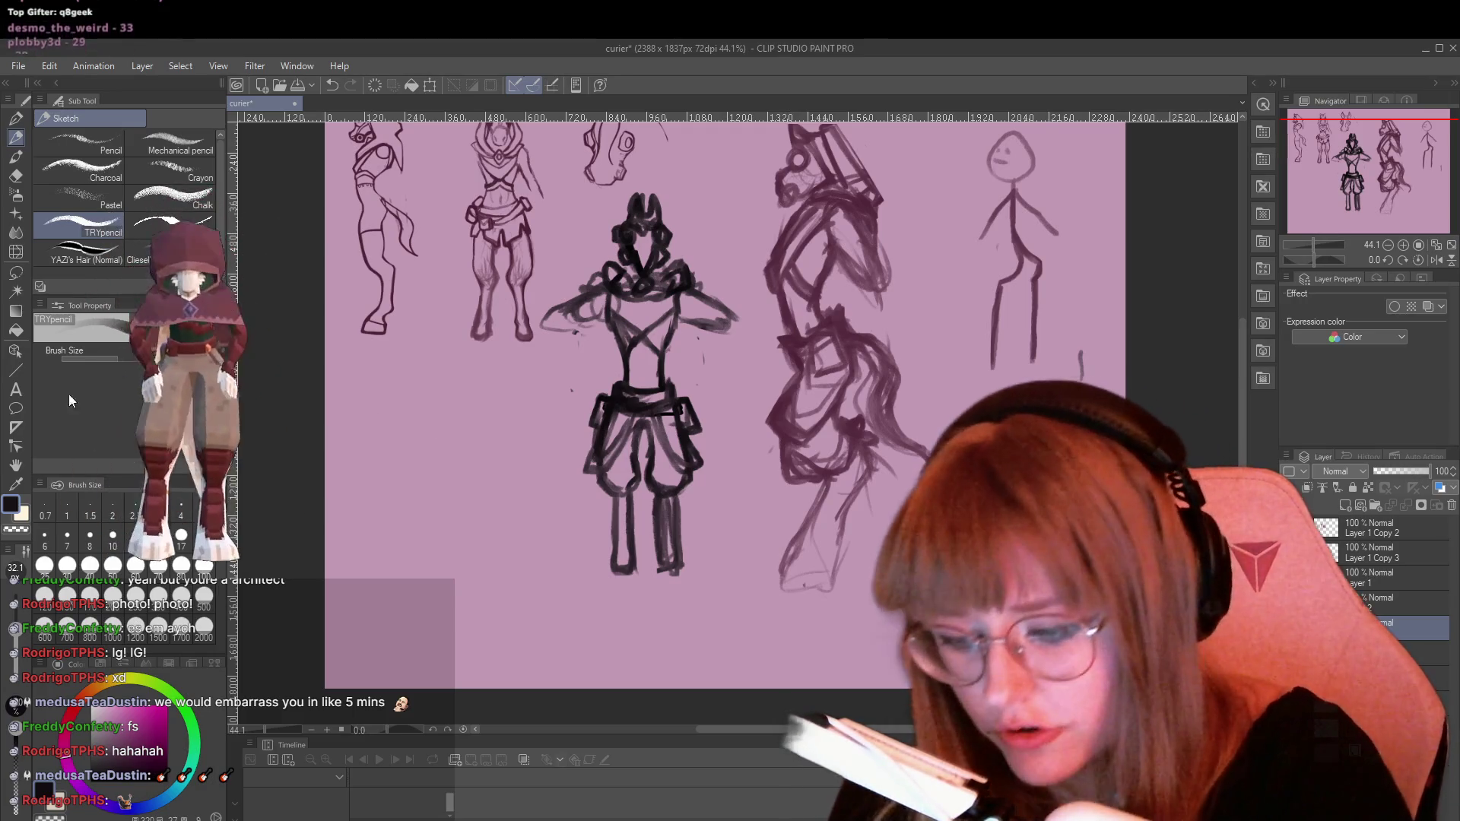
Lasso the long-haired sketch, shrink it, and move it just right of the central figure
click(16, 272)
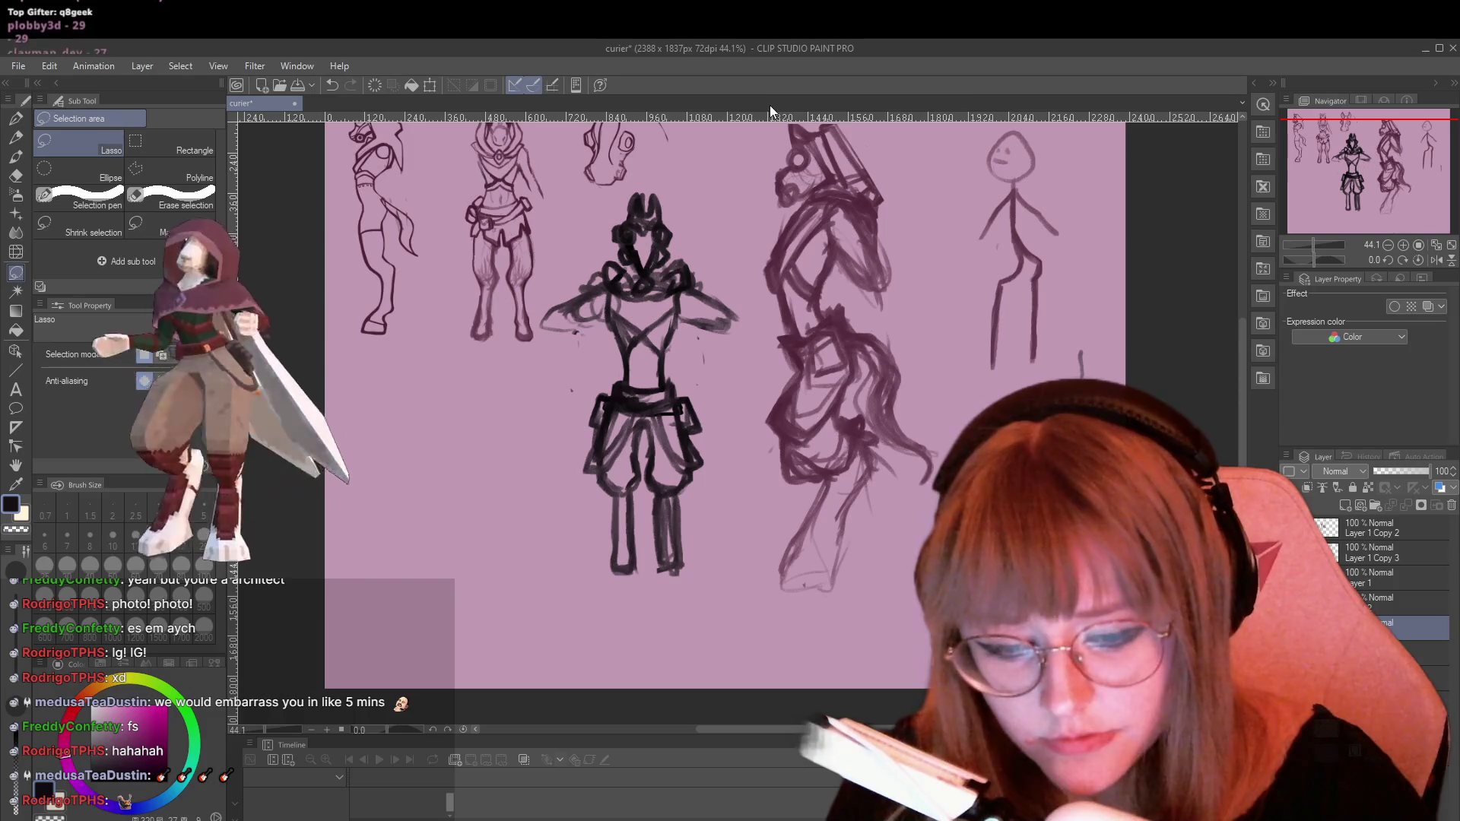
scroll(760, 304, up, 2)
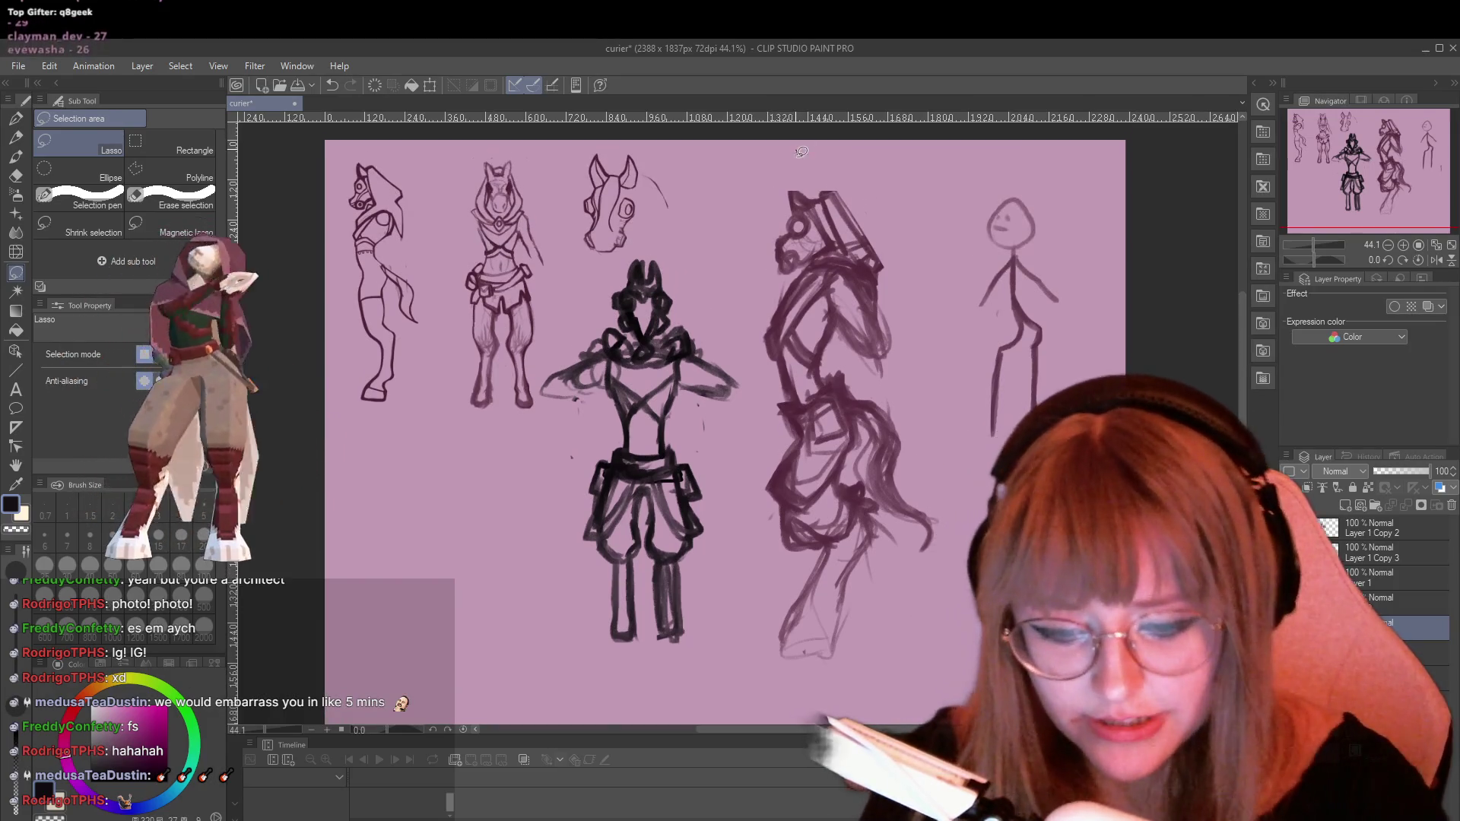
mouse_move(796, 148)
mouse_down()
mouse_move(751, 301)
mouse_move(741, 532)
mouse_move(874, 665)
mouse_move(959, 456)
mouse_move(806, 146)
mouse_up()
key(ctrl+t)
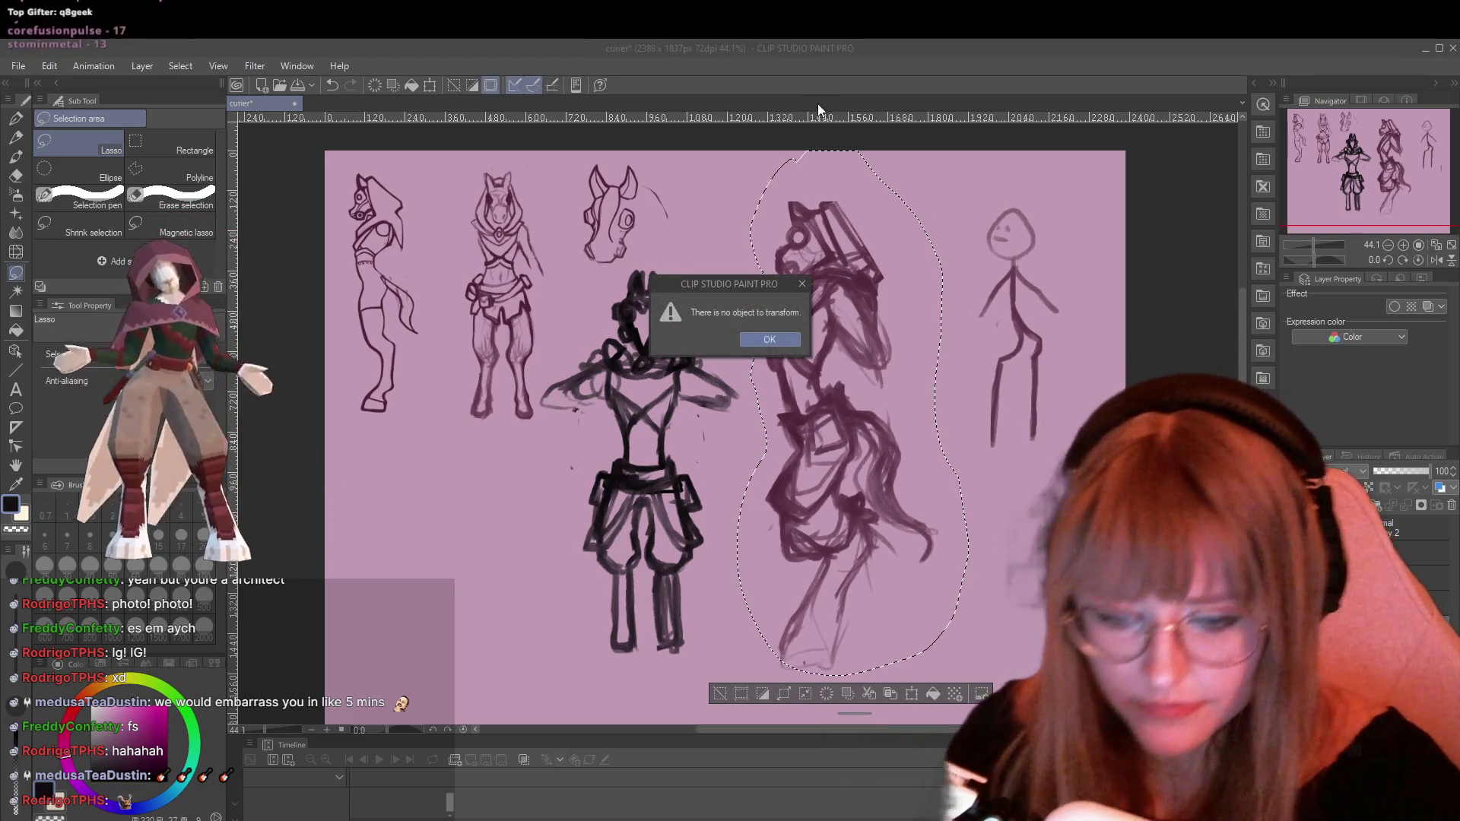
key(Return)
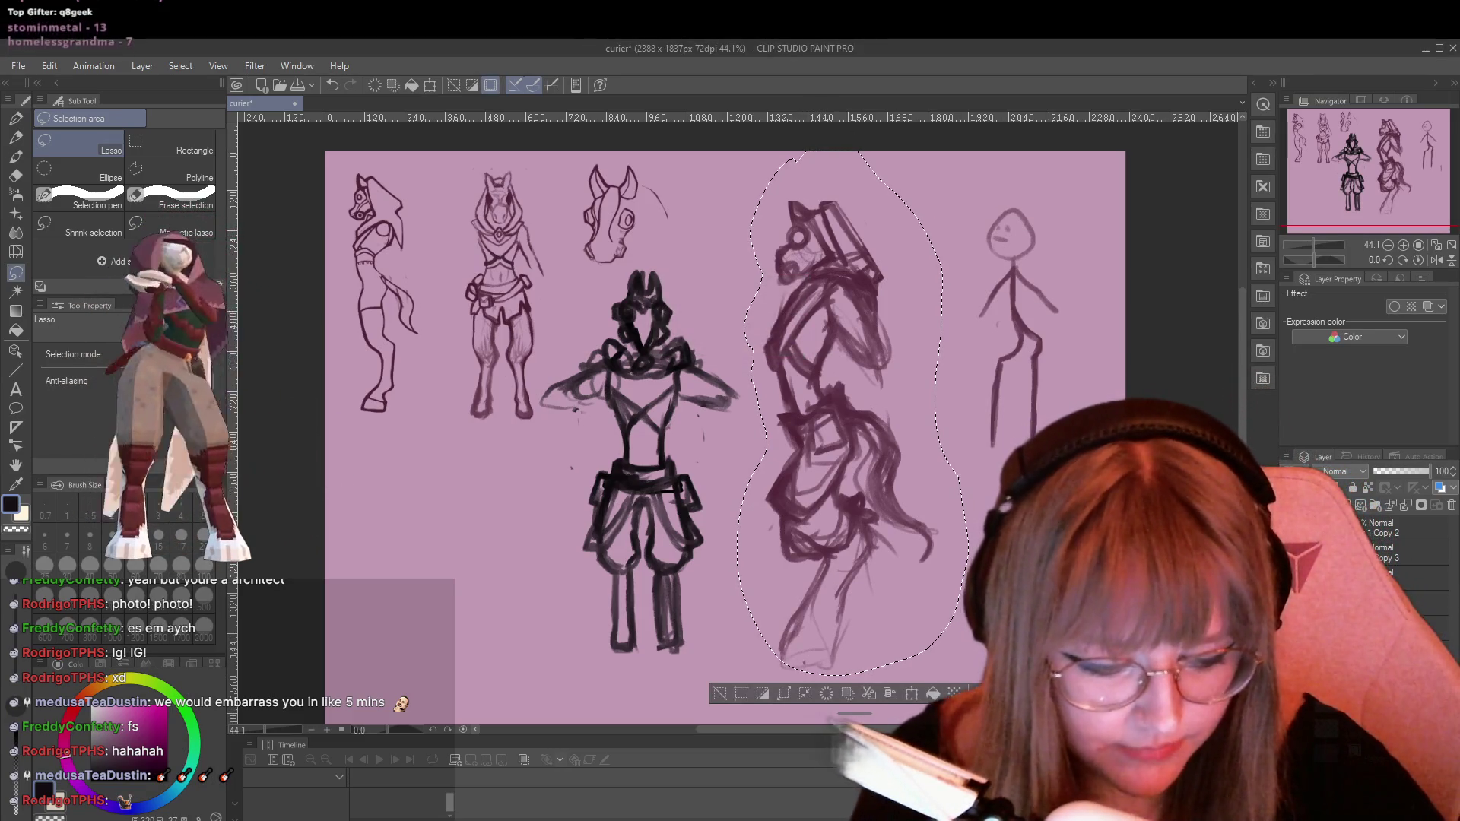
key(ctrl+t)
mouse_move(874, 460)
mouse_down()
mouse_move(700, 460)
mouse_move(715, 463)
mouse_up()
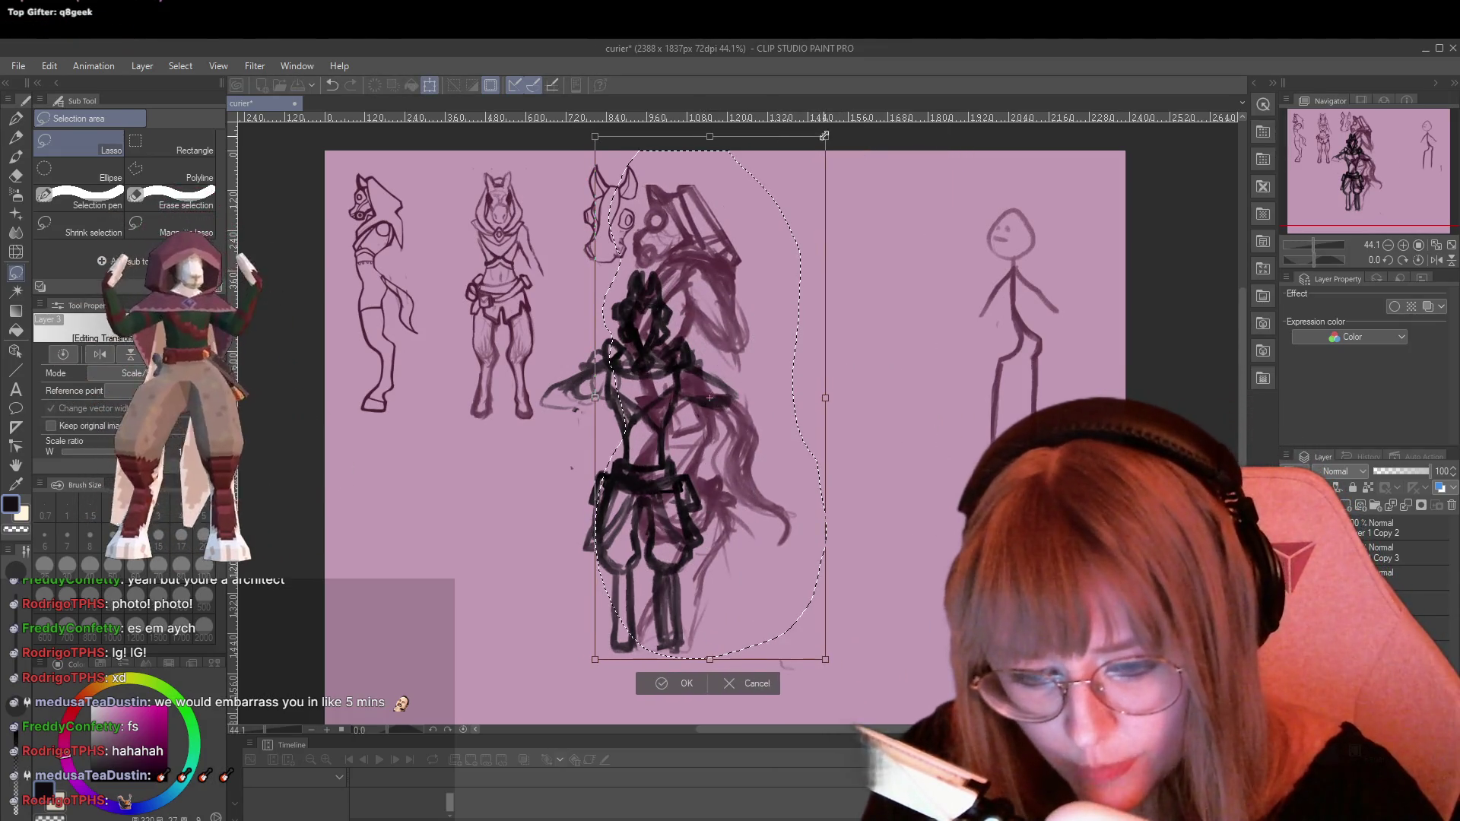
drag(816, 133, 781, 228)
drag(701, 462, 828, 470)
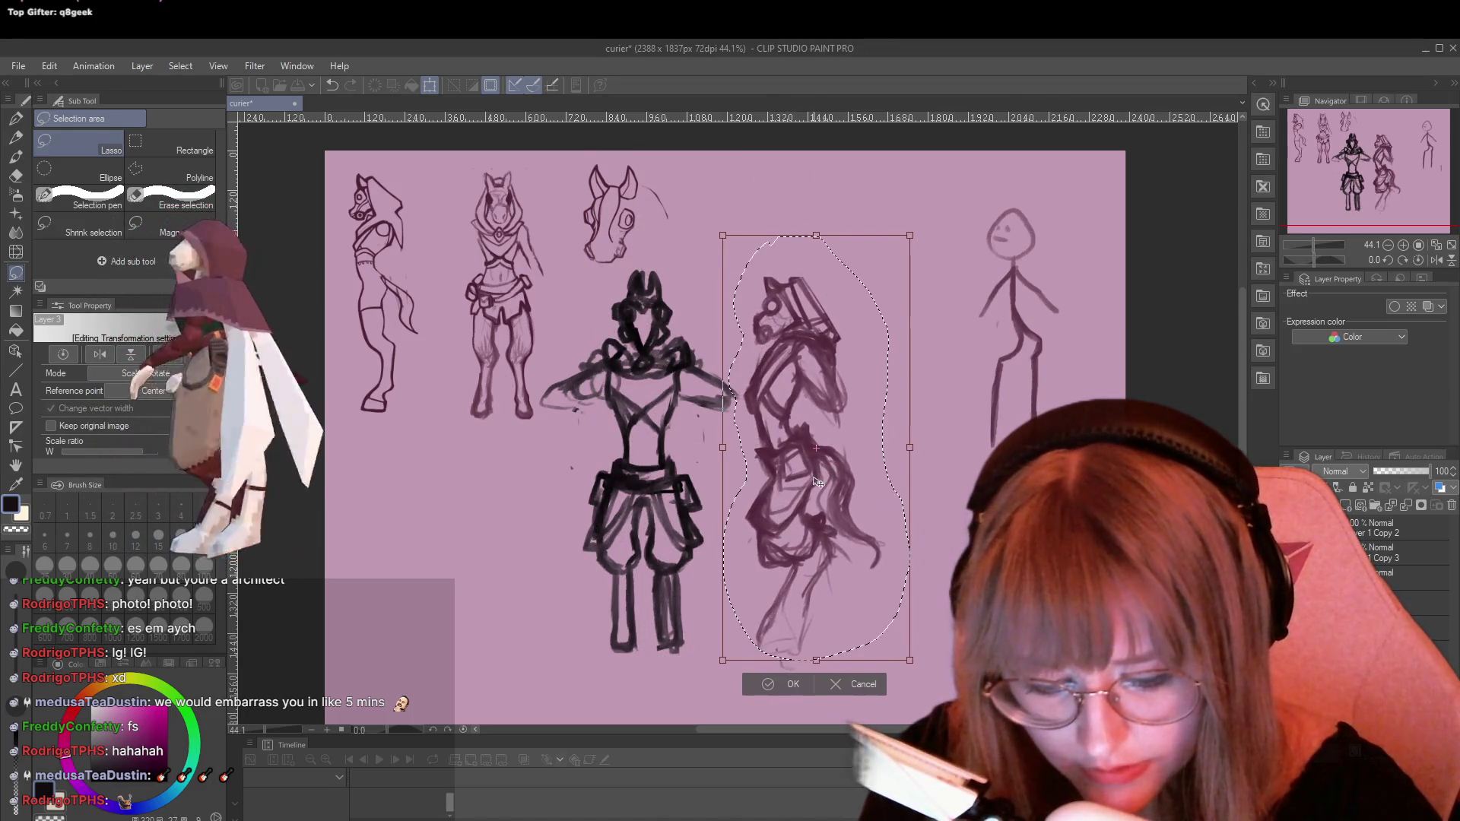
click(761, 684)
click(890, 373)
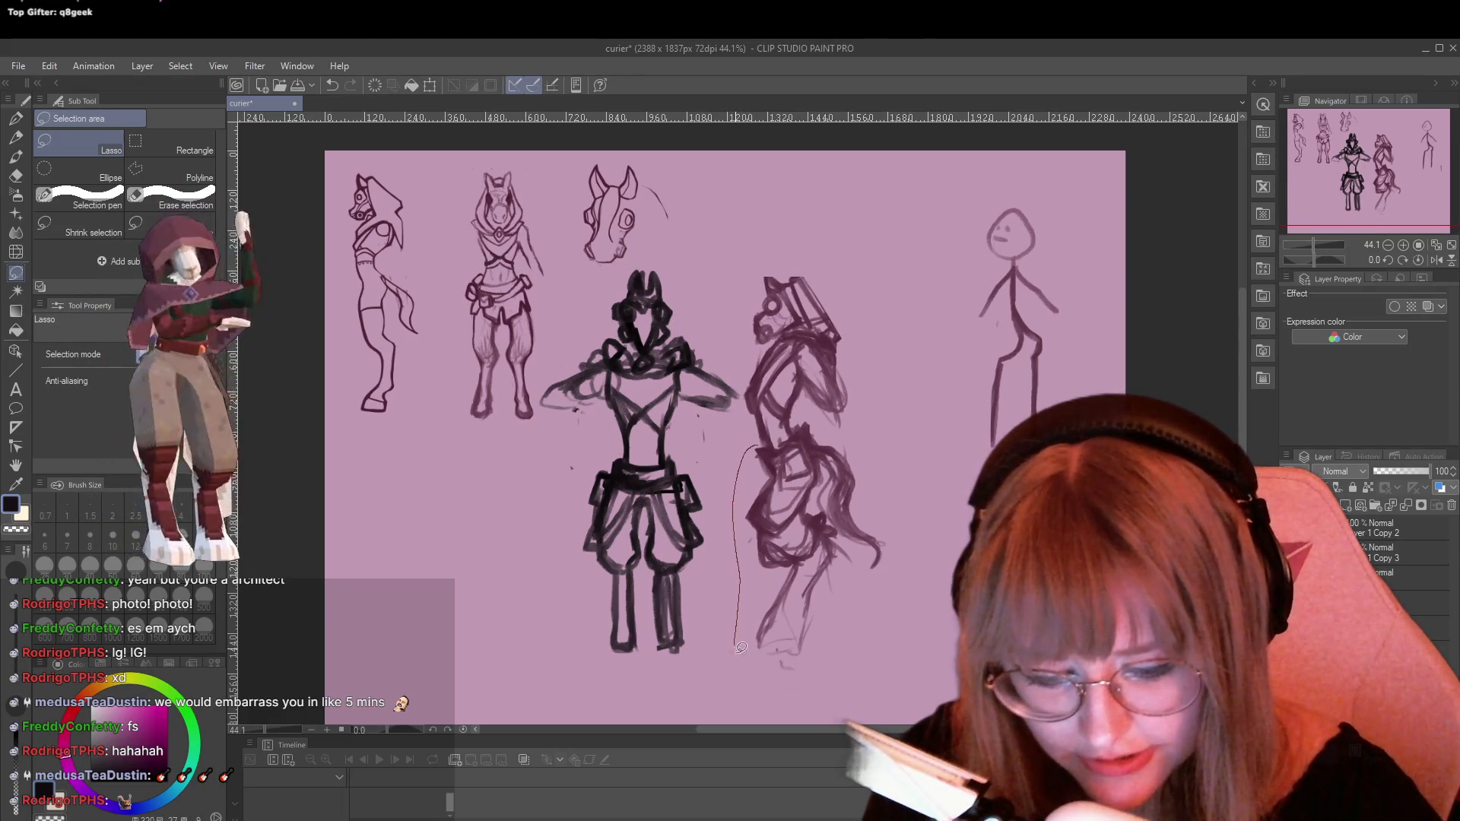
Lasso the sketch's lower half and shift it slightly left
mouse_move(741, 647)
mouse_down()
mouse_move(859, 430)
mouse_move(794, 420)
mouse_up()
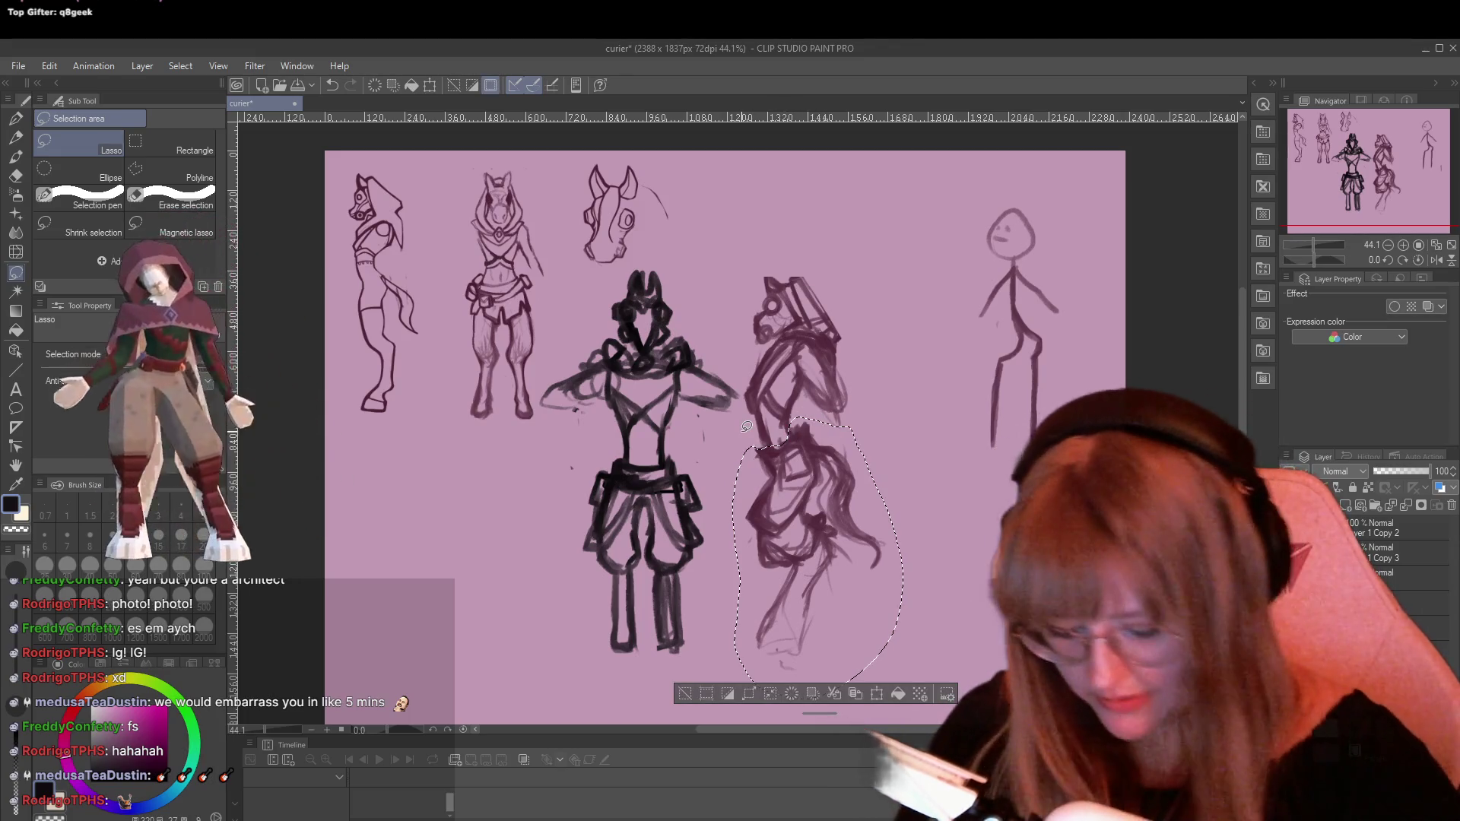
key(ctrl+t)
mouse_move(745, 515)
mouse_down()
mouse_move(714, 511)
mouse_move(817, 524)
mouse_up()
click(791, 712)
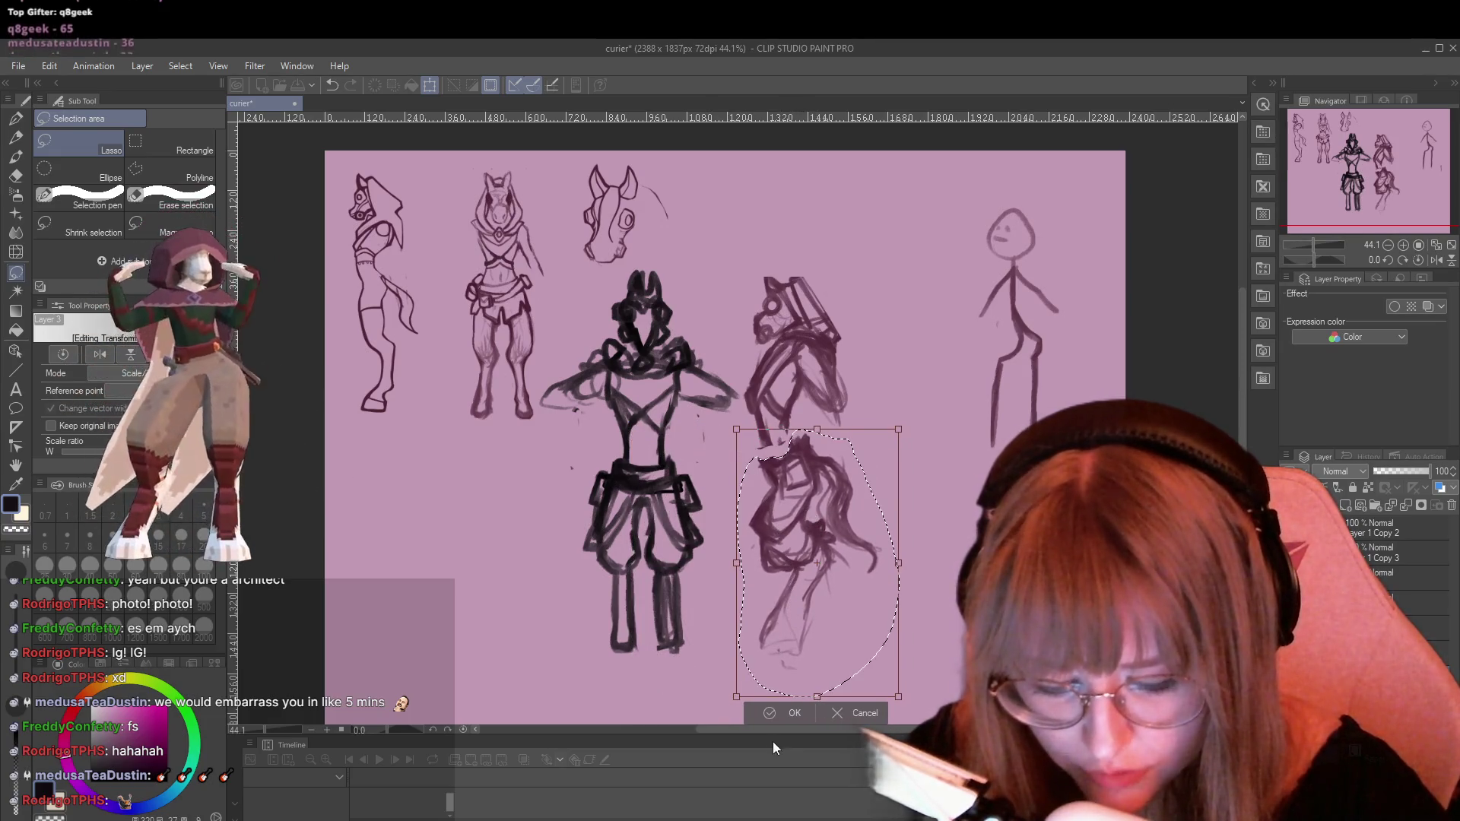
click(852, 286)
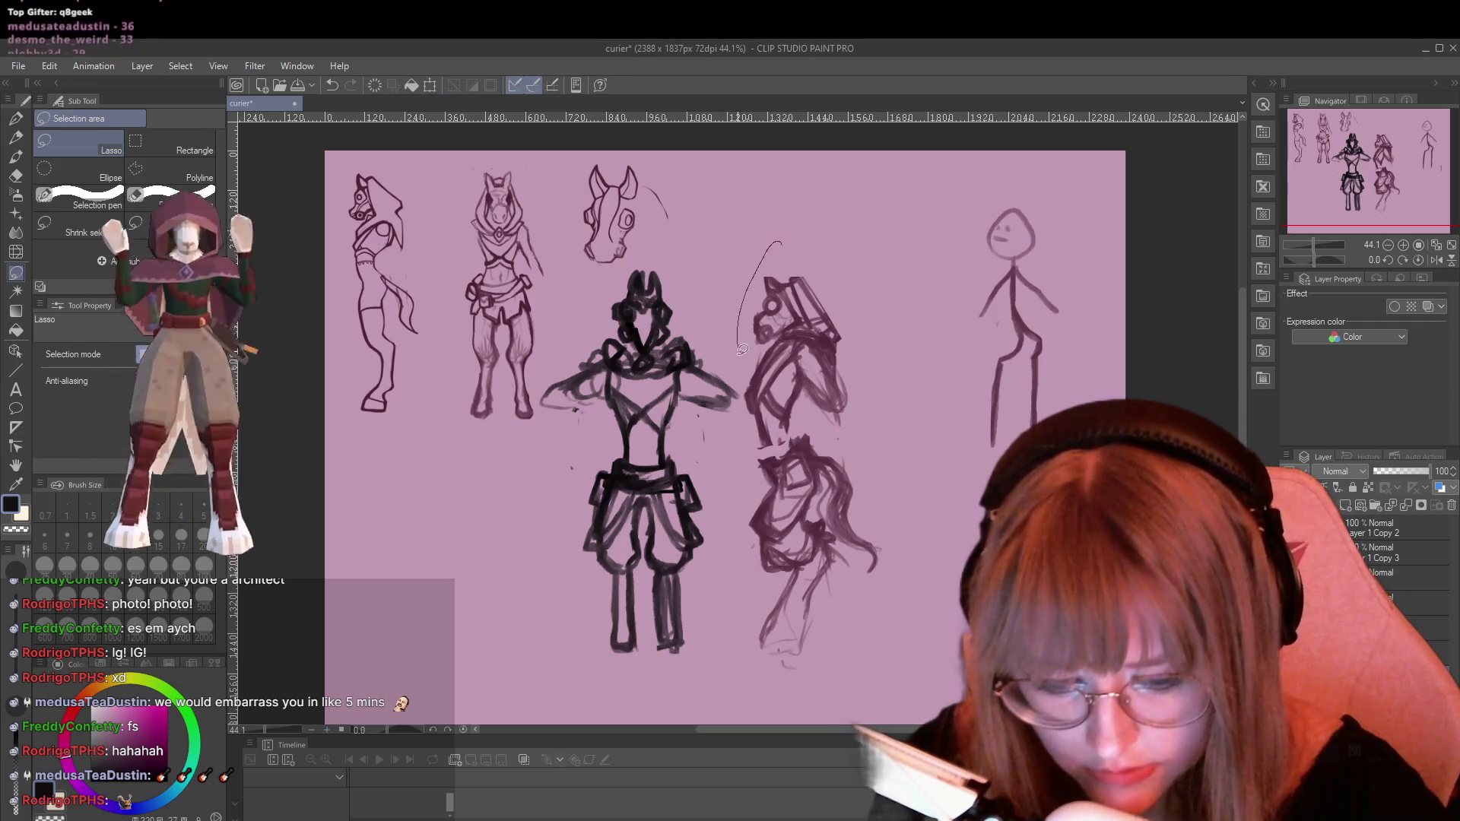
Lasso the sketch's top half, enlarge it slightly, and nudge it down
drag(790, 442, 787, 242)
key(ctrl+t)
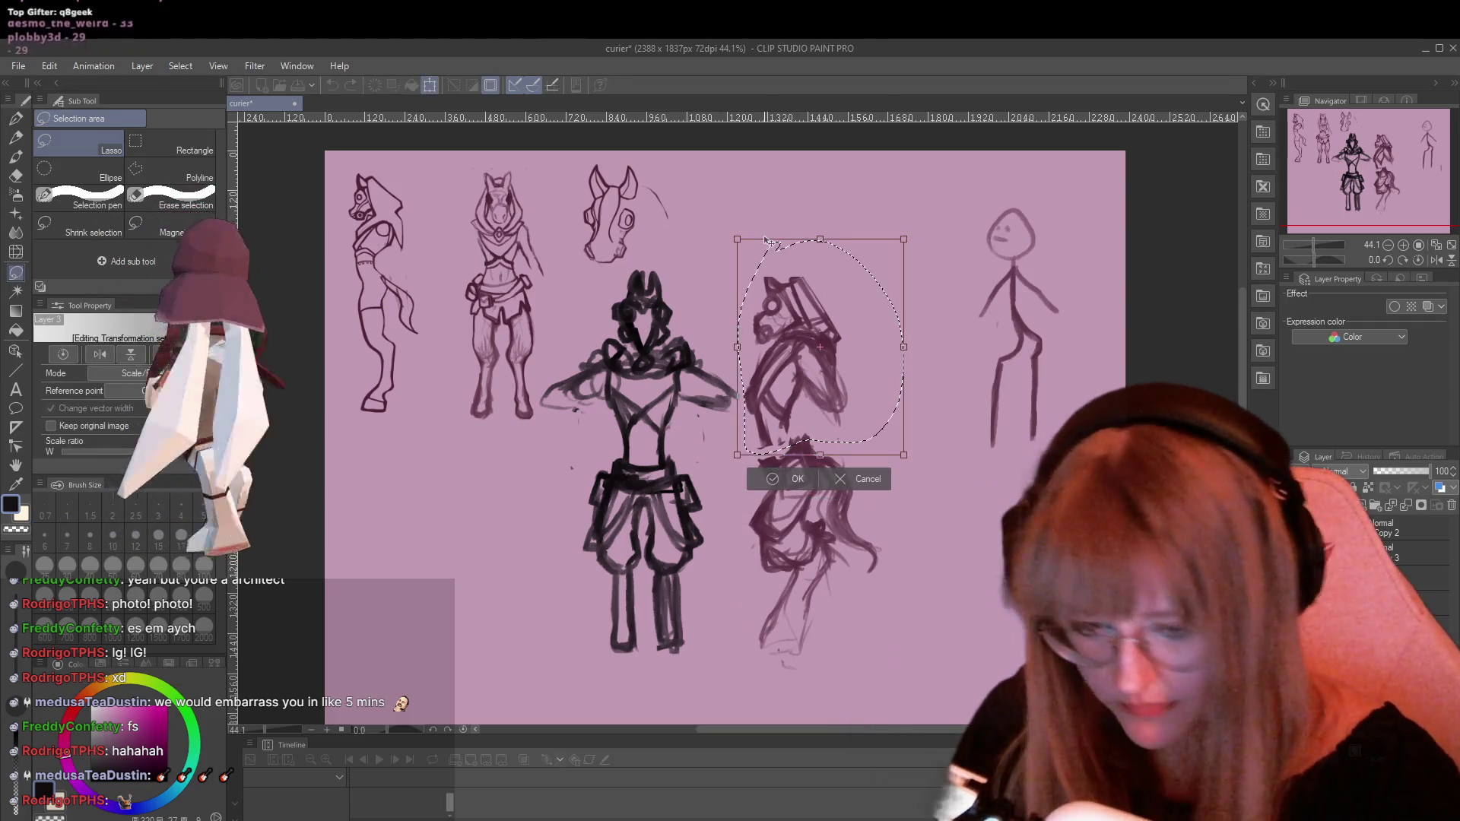
drag(905, 454, 917, 470)
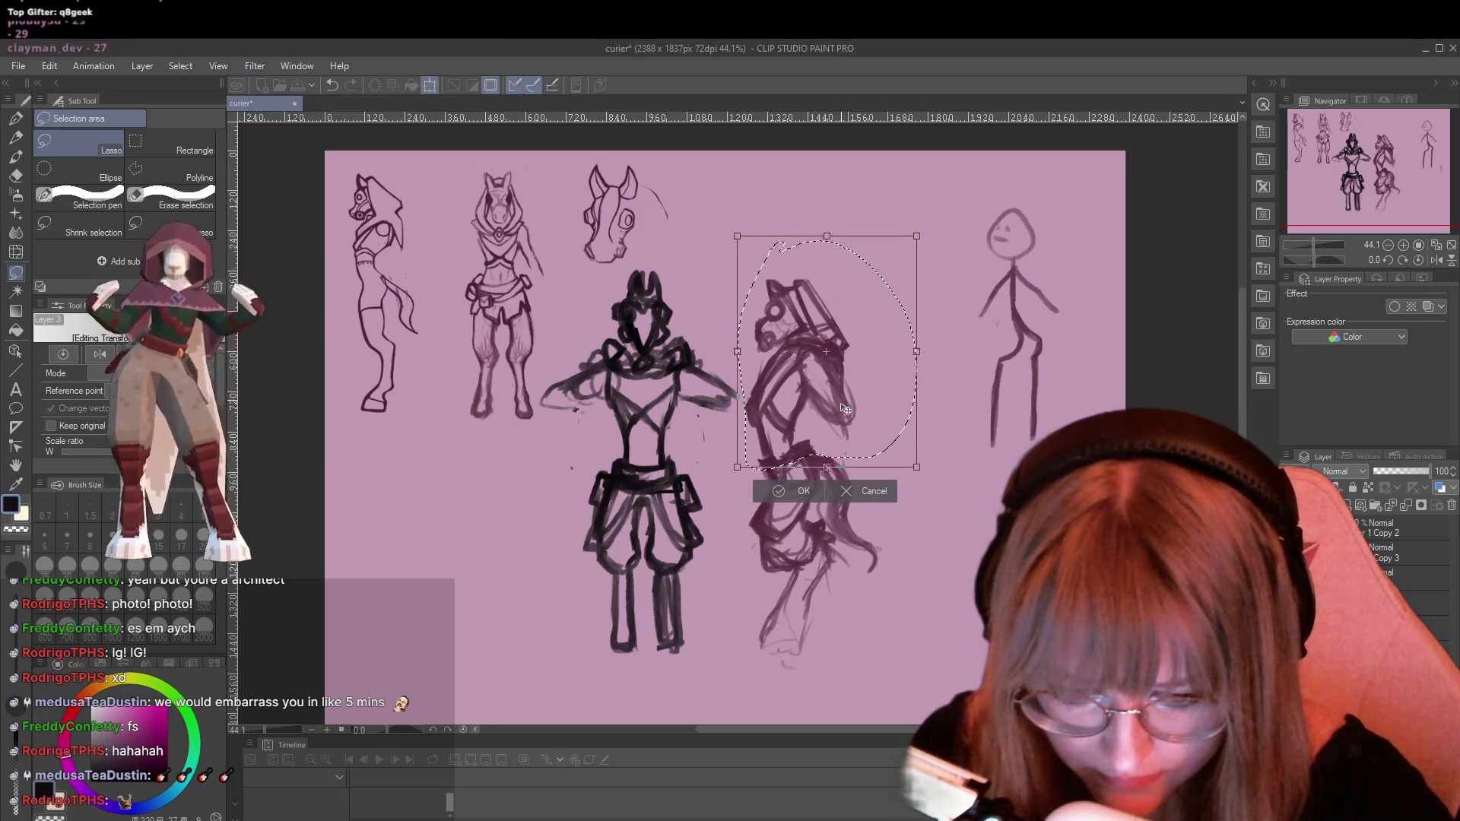
drag(845, 409, 841, 410)
key(Return)
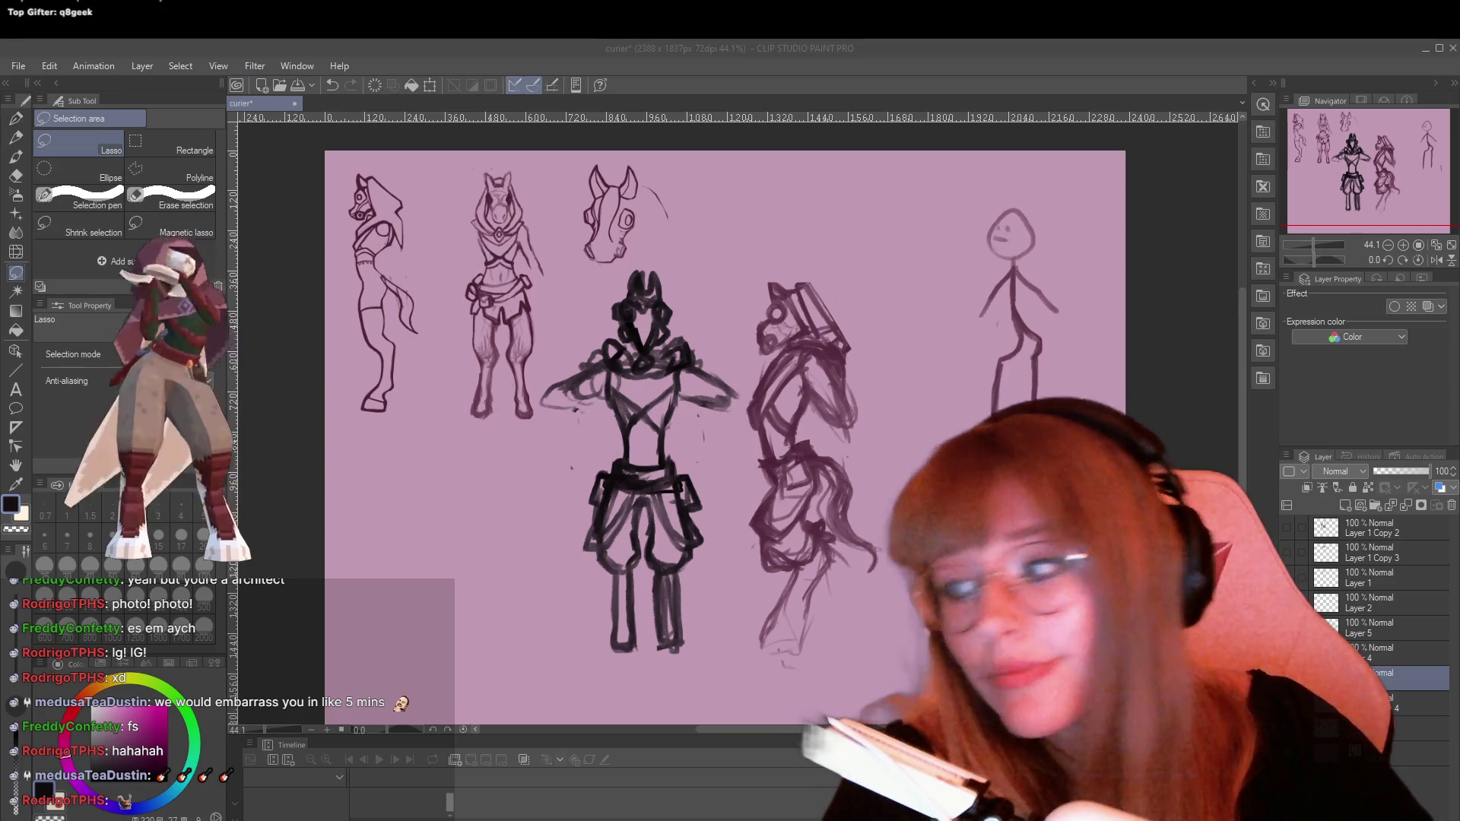
Switch back to the TRYpencil sketch brush
click(621, 510)
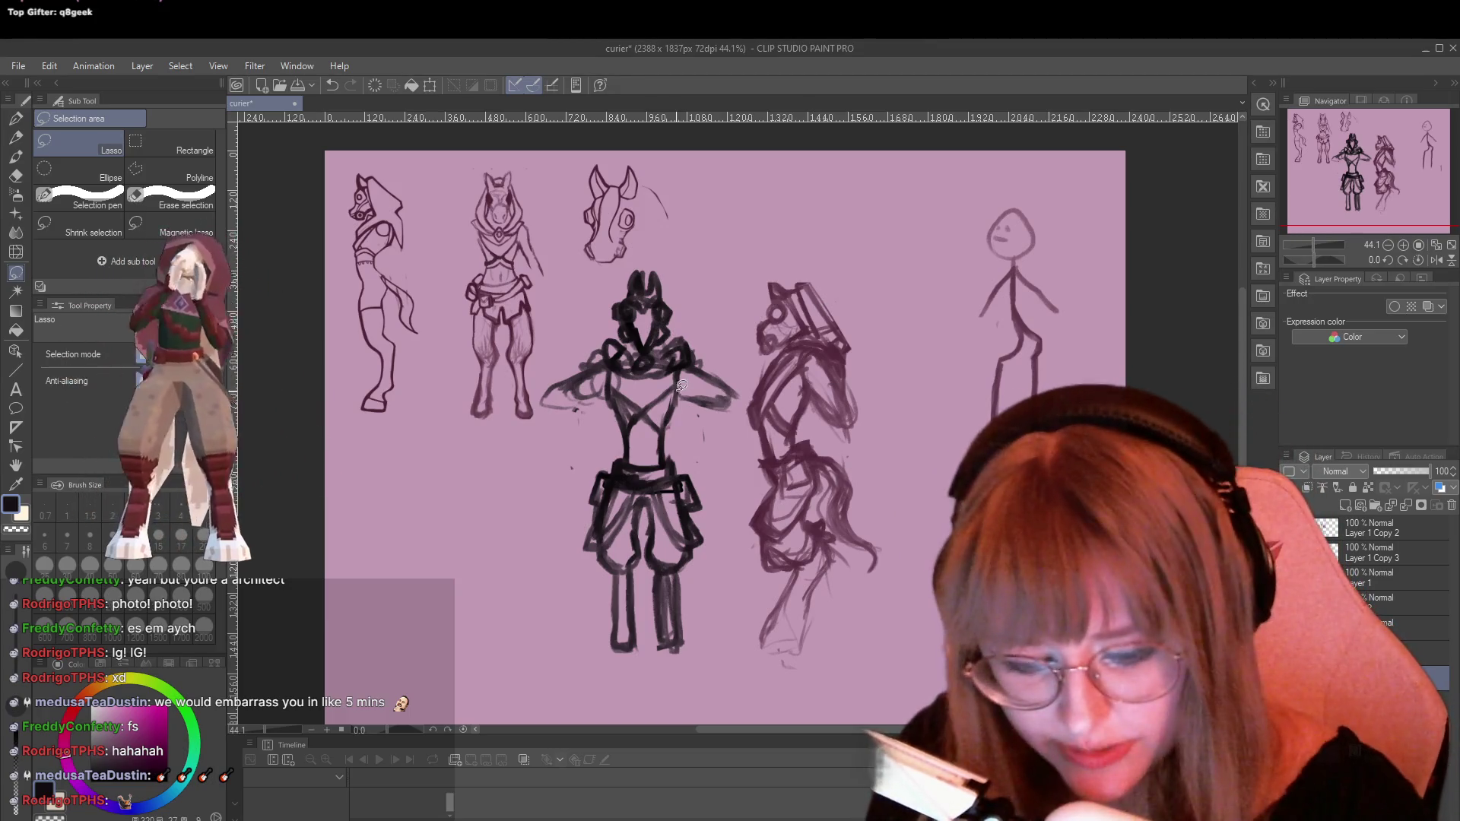
key(p)
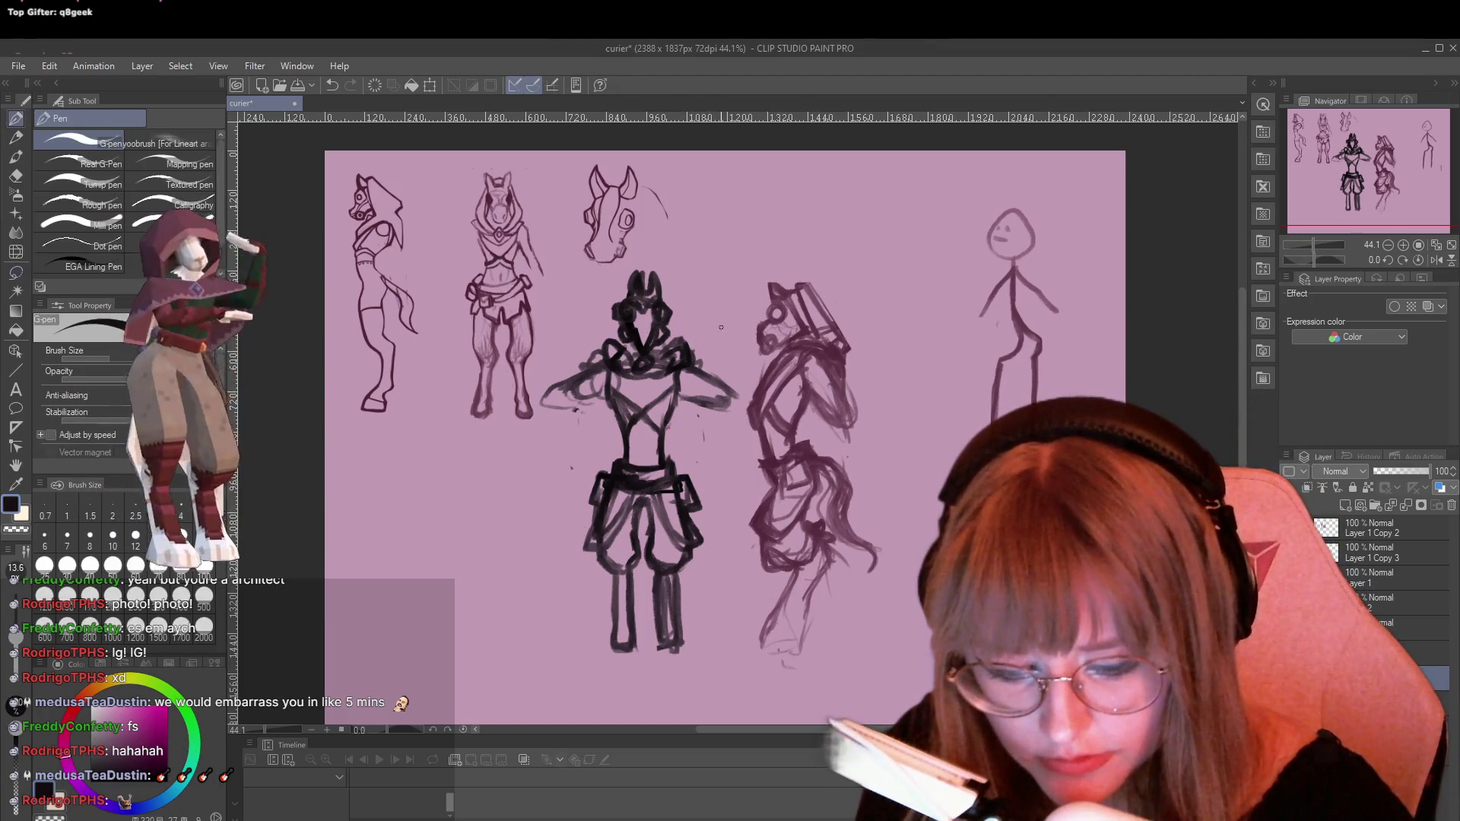
key(p)
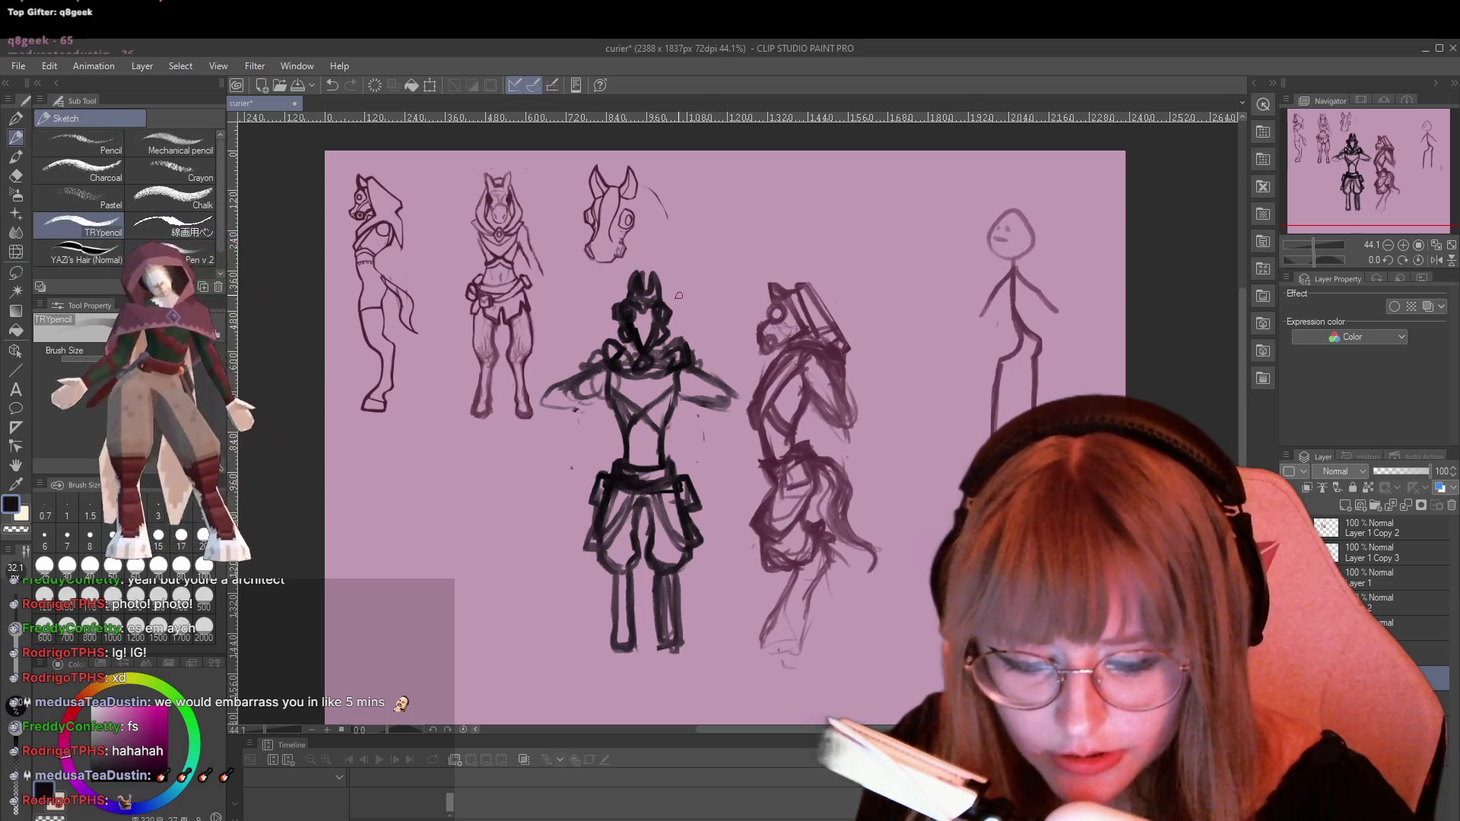